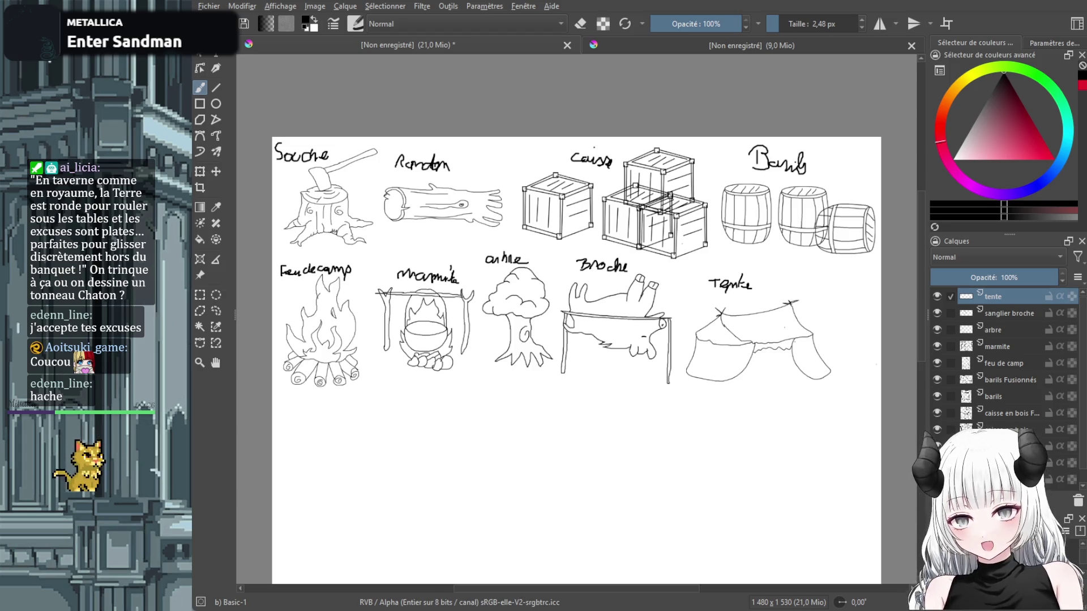
Try a couple of stray strokes on the sheet and undo them, leaving the drawings unchanged.
scroll(419, 222, up, 5)
drag(379, 237, 676, 321)
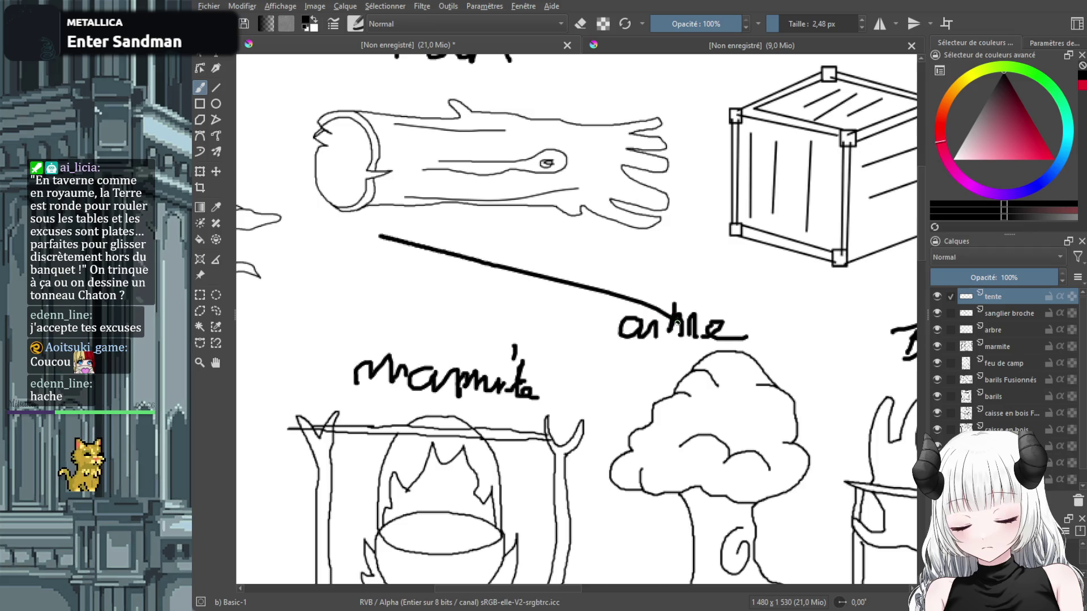
key(ctrl+z)
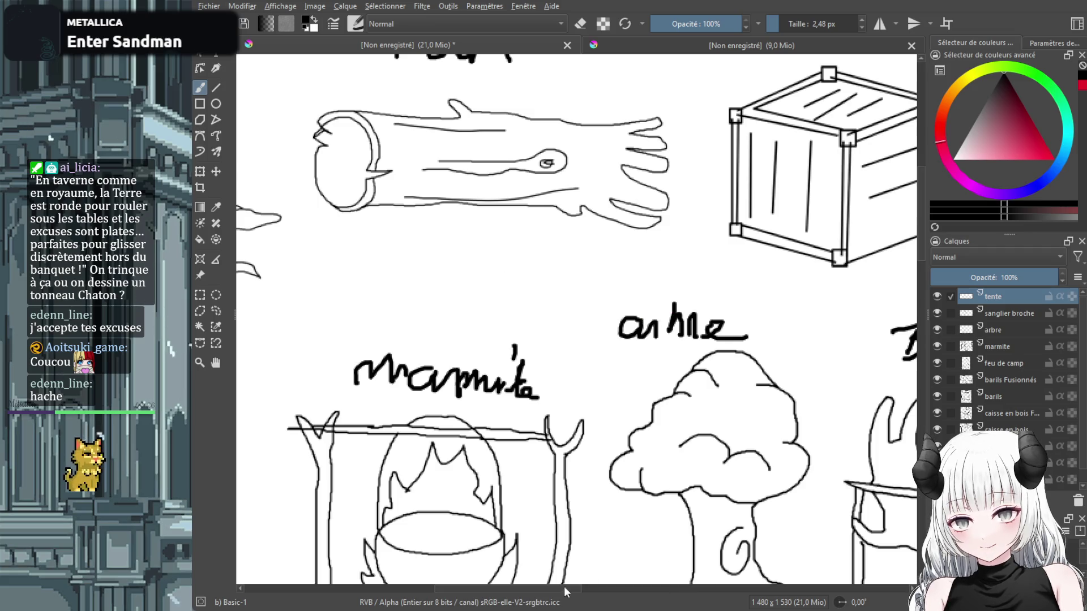
drag(564, 592, 581, 503)
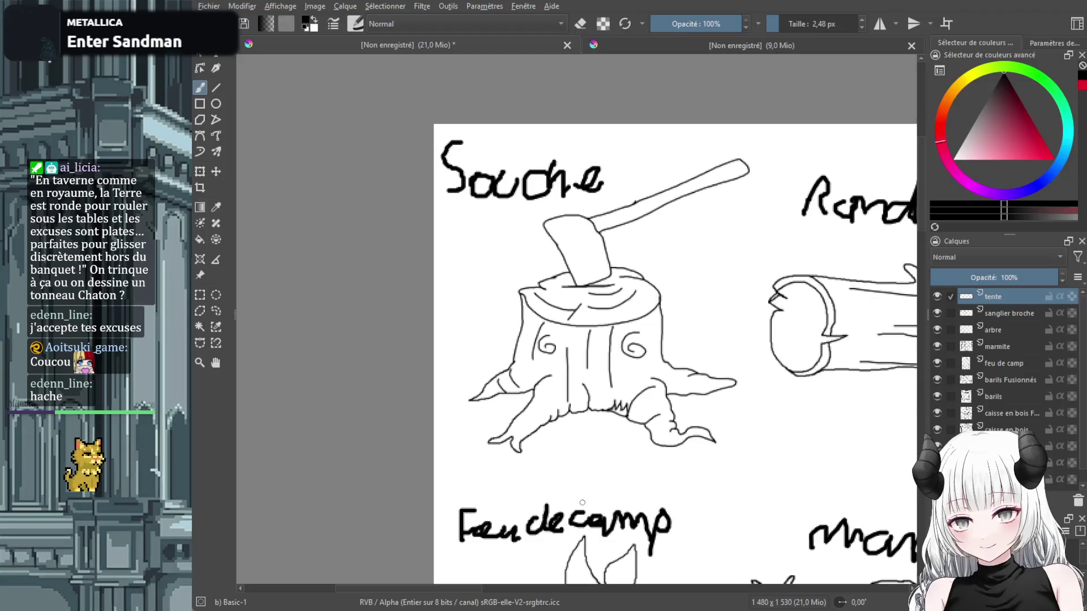
scroll(691, 289, down, 5)
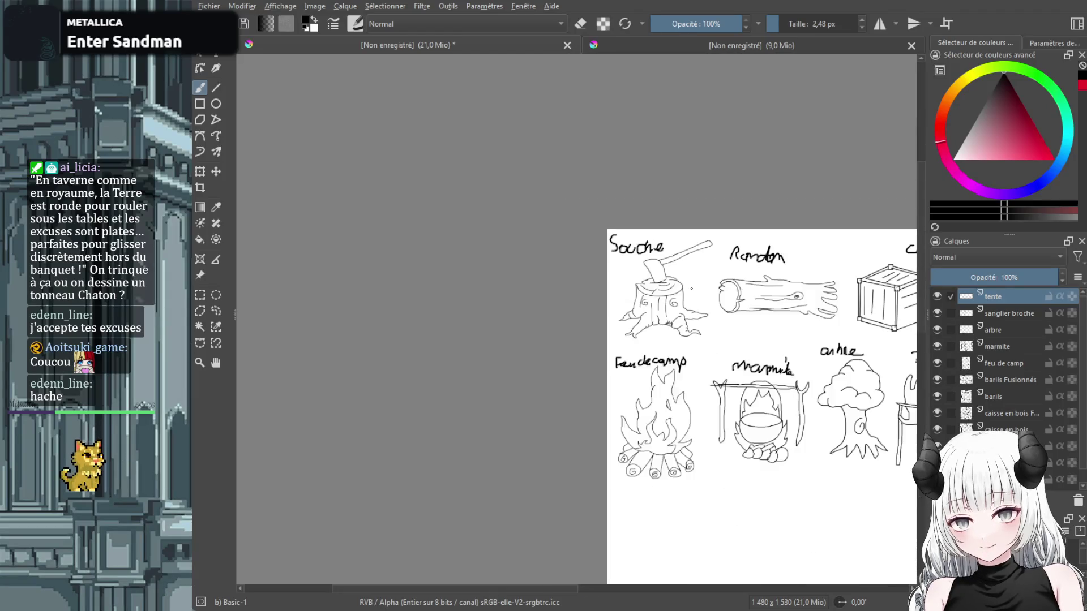
scroll(691, 288, down, 1)
scroll(696, 298, up, 1)
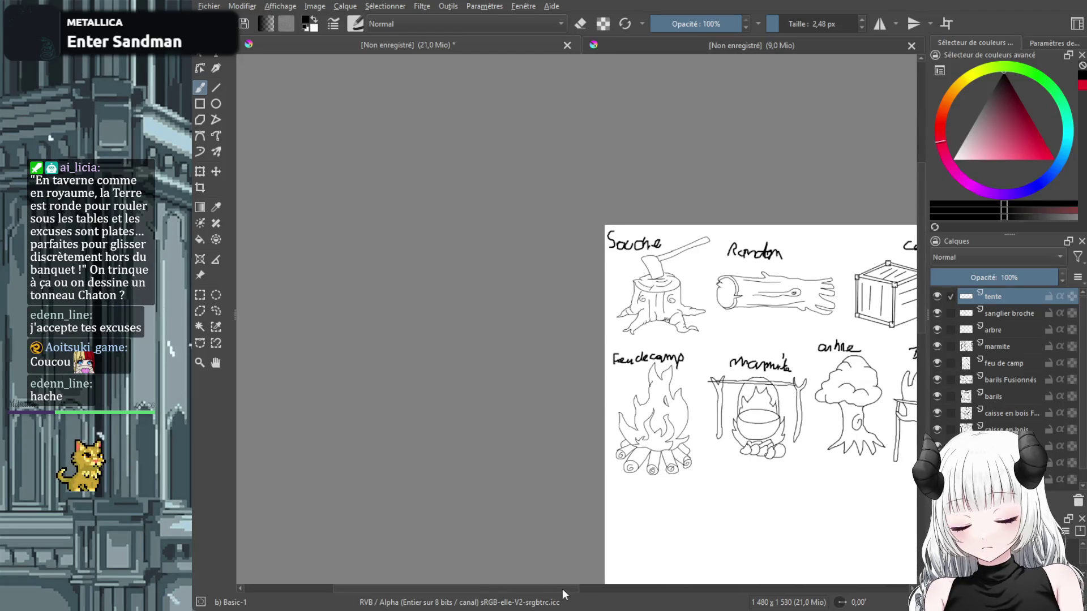
drag(562, 588, 674, 586)
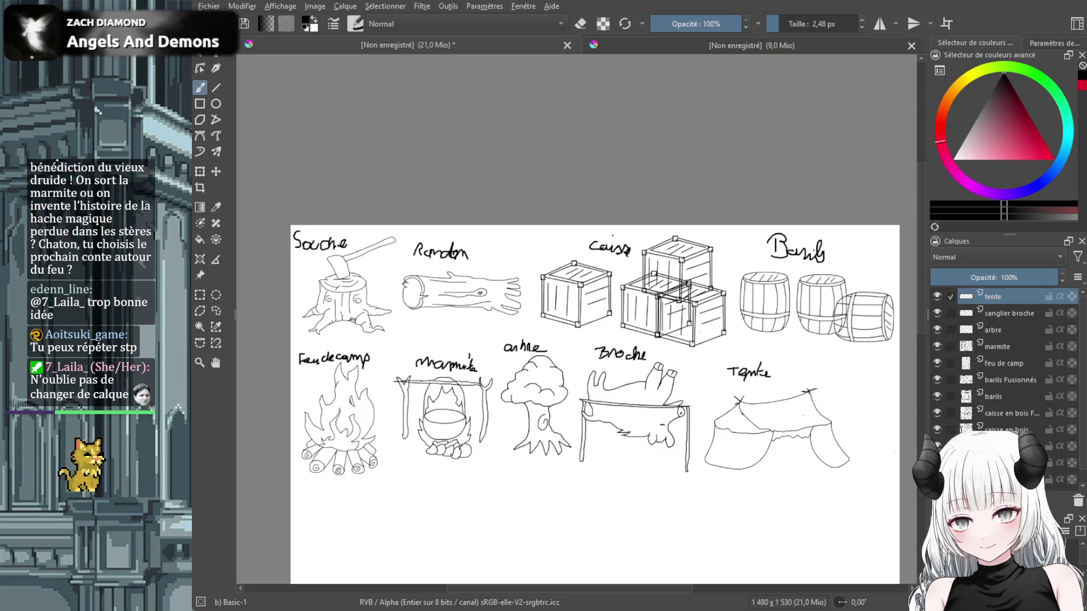
scroll(348, 320, down, 5)
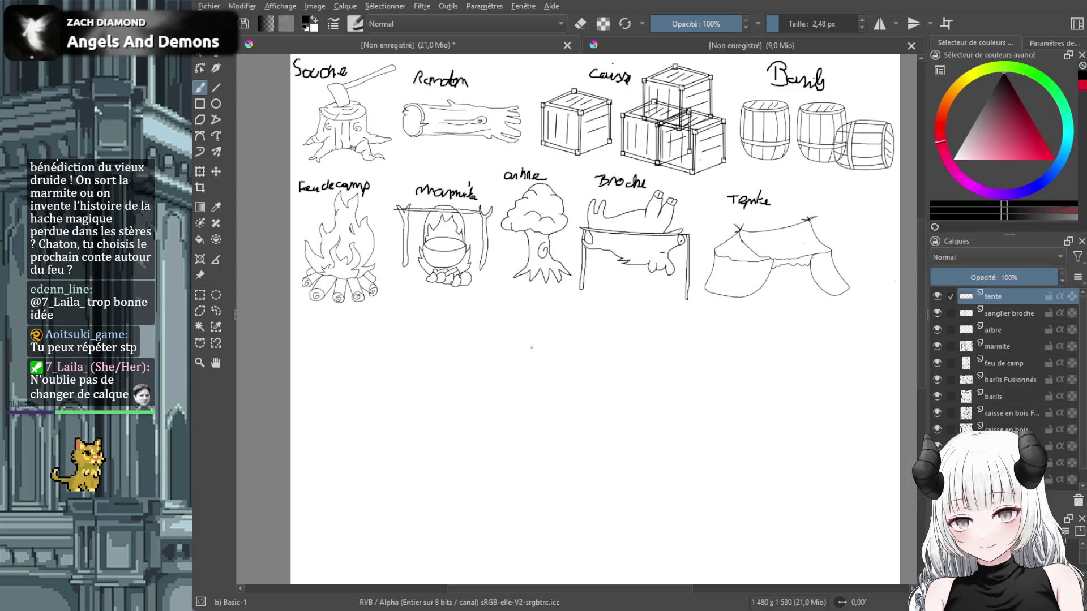
mouse_move(531, 347)
mouse_down()
mouse_move(486, 364)
mouse_move(474, 405)
mouse_up()
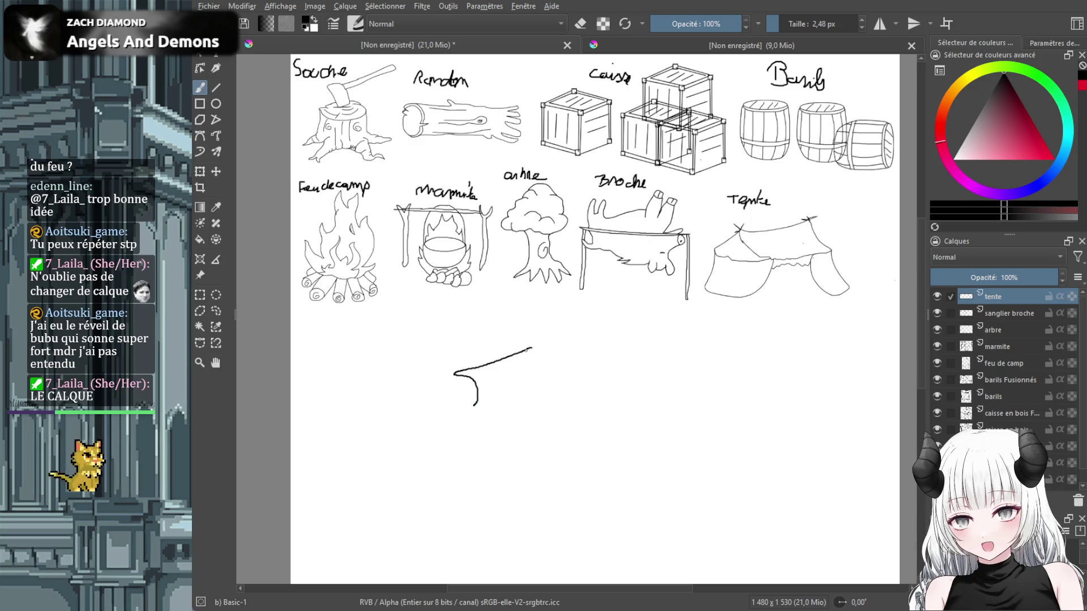
key(ctrl+z)
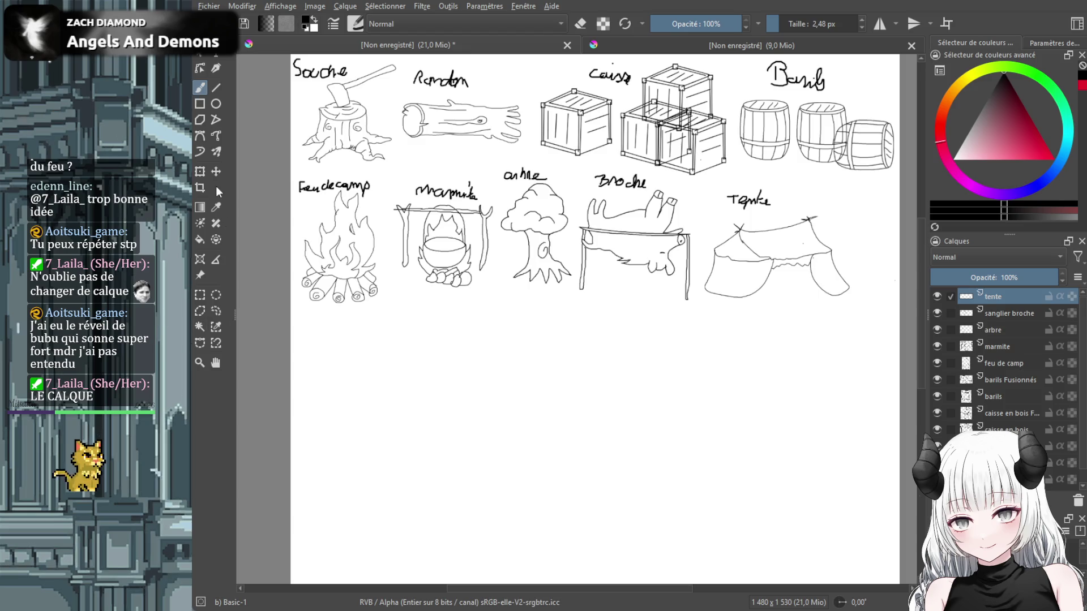
Enclose the log drawing in a freehand selection.
click(218, 310)
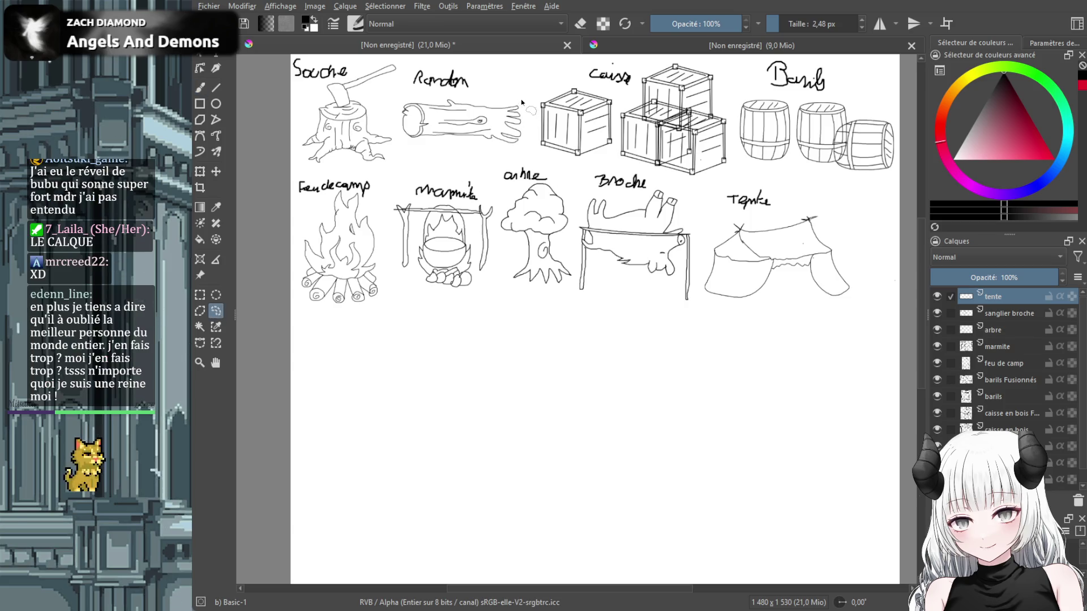
drag(490, 98, 405, 102)
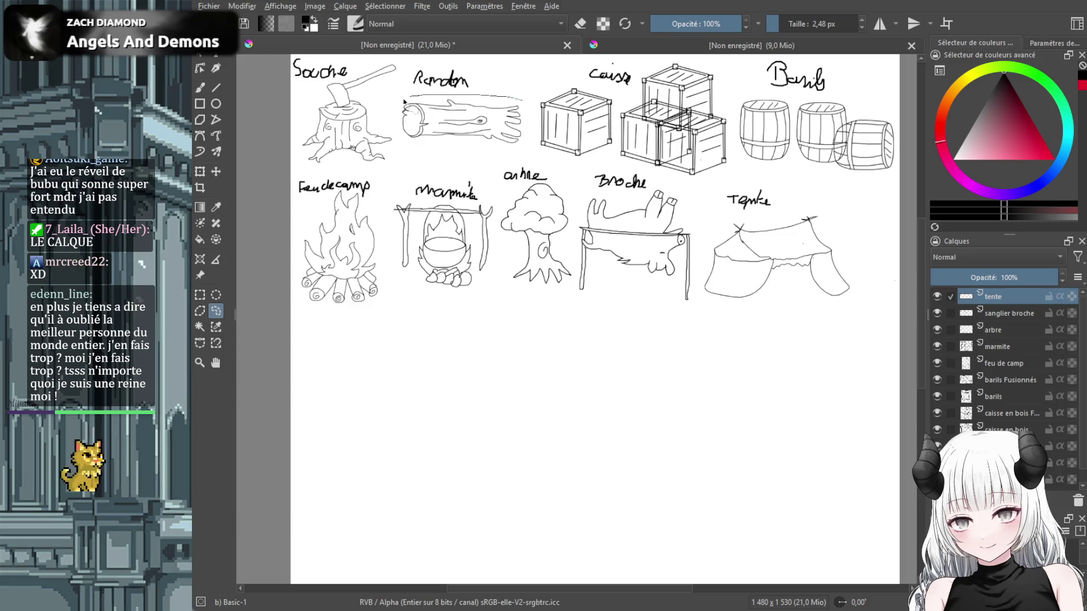
mouse_move(447, 148)
mouse_down()
mouse_move(510, 149)
mouse_move(523, 103)
mouse_up()
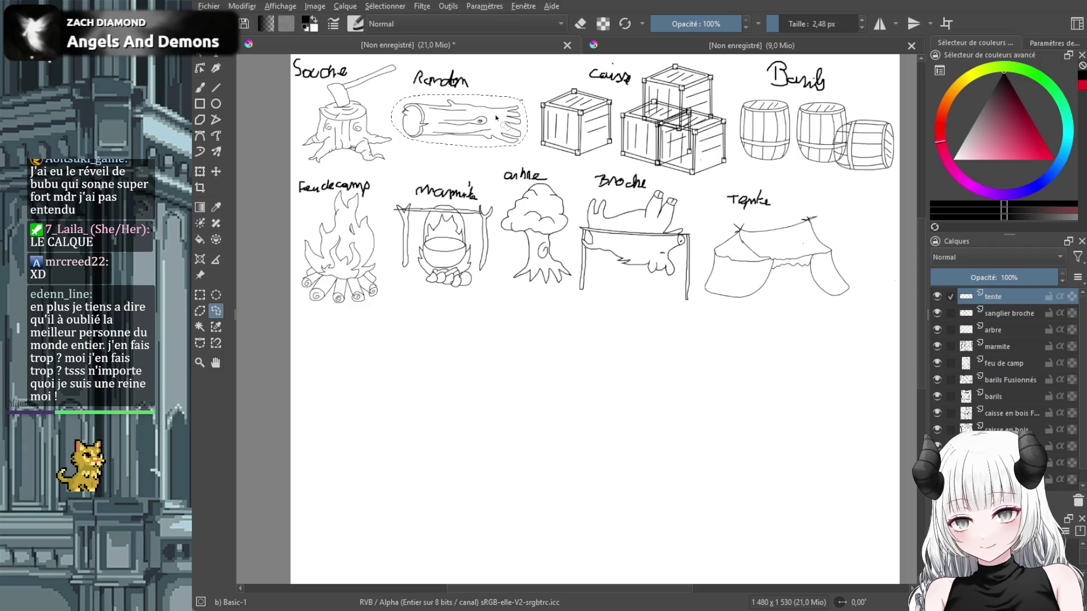
key(ctrl+j)
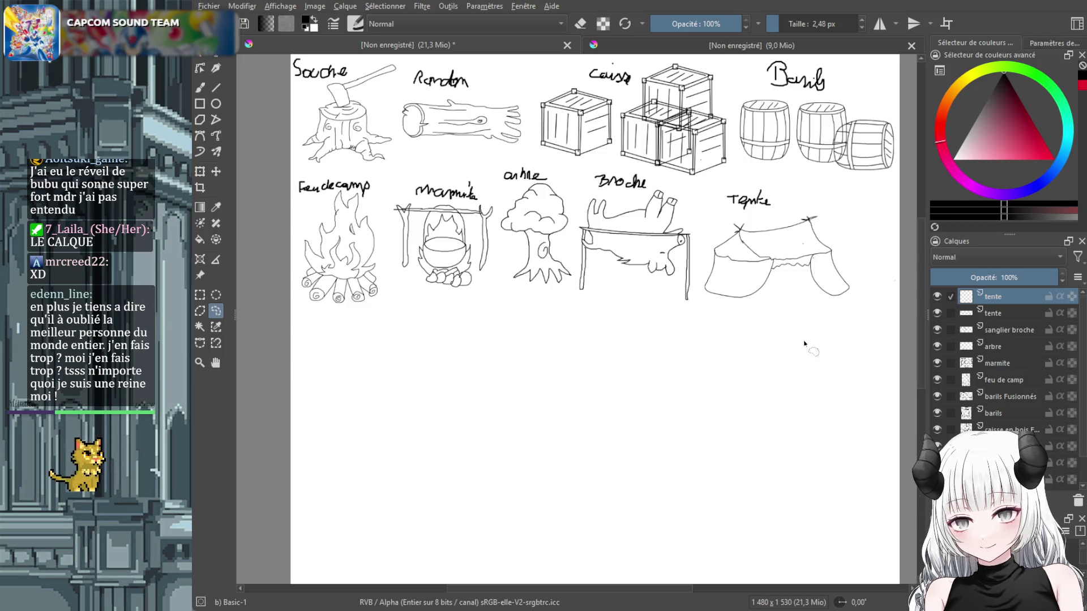
key(ctrl+z)
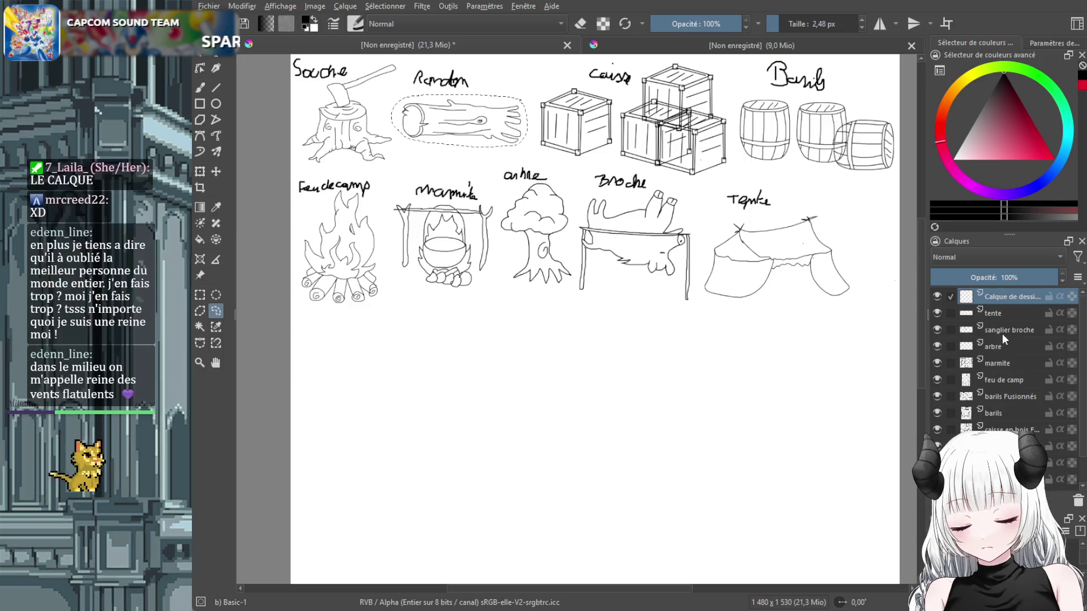
Name the top layer 'rondin' and copy the selected log onto a new layer.
double_click(1017, 297)
text(rond)
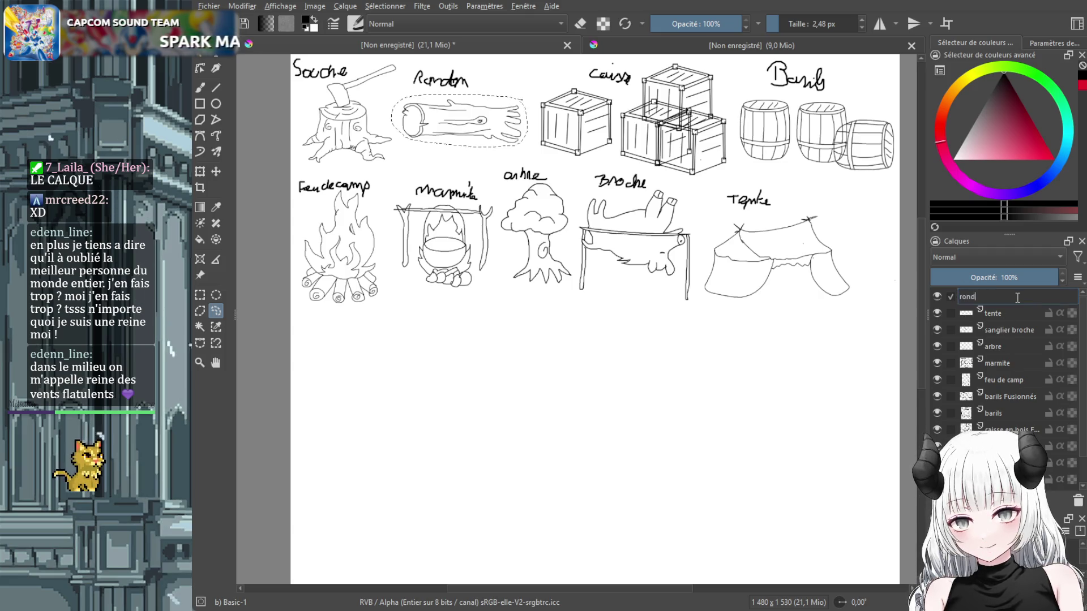
text(in)
key(Return)
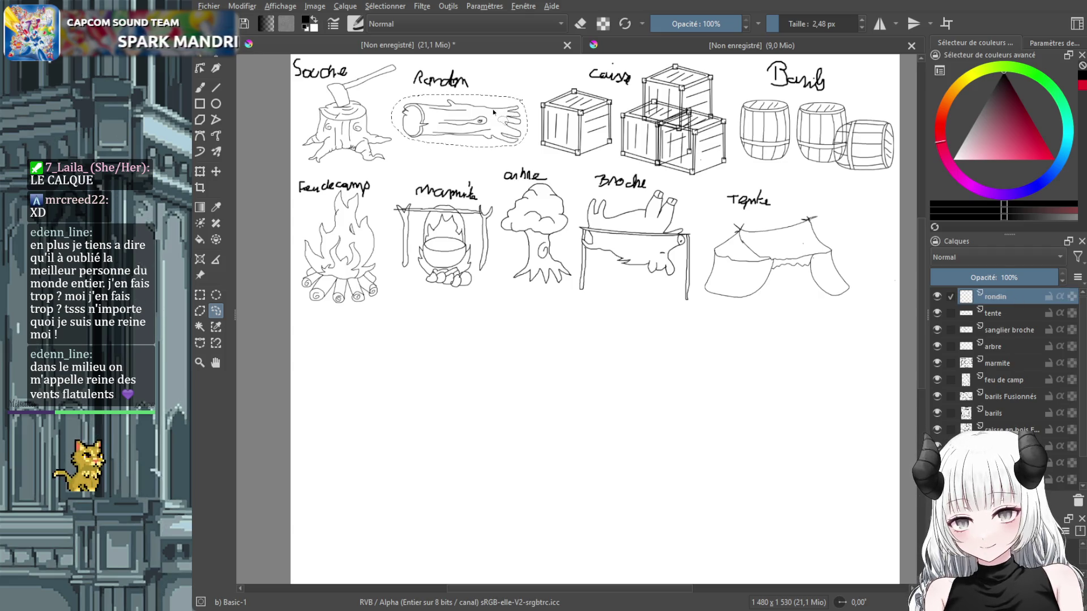
key(ctrl+shift+j)
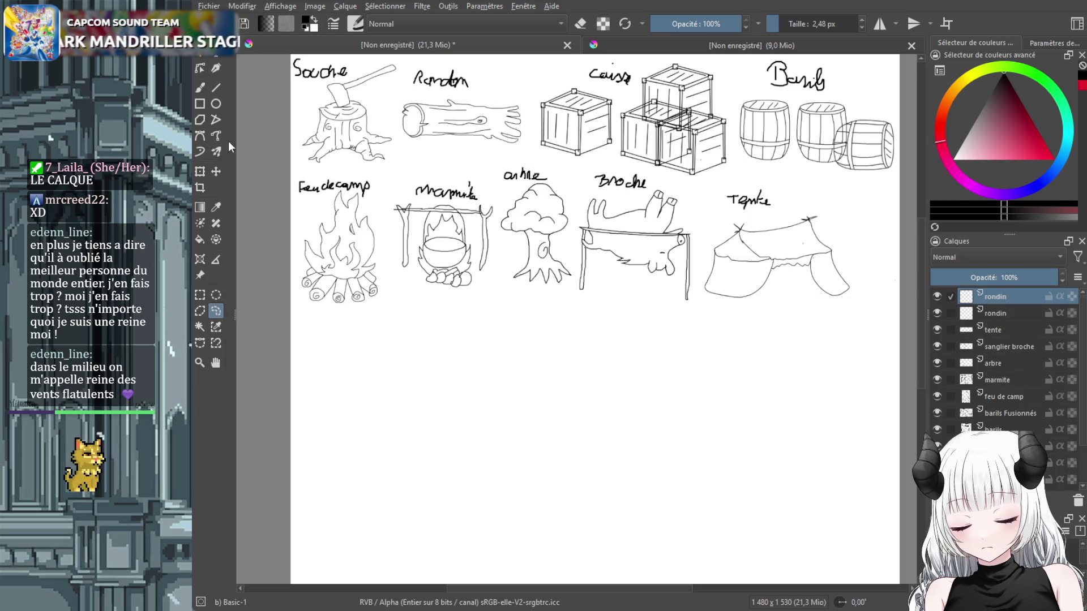
Duplicate the rondin layer, then delete the extra copy.
click(215, 171)
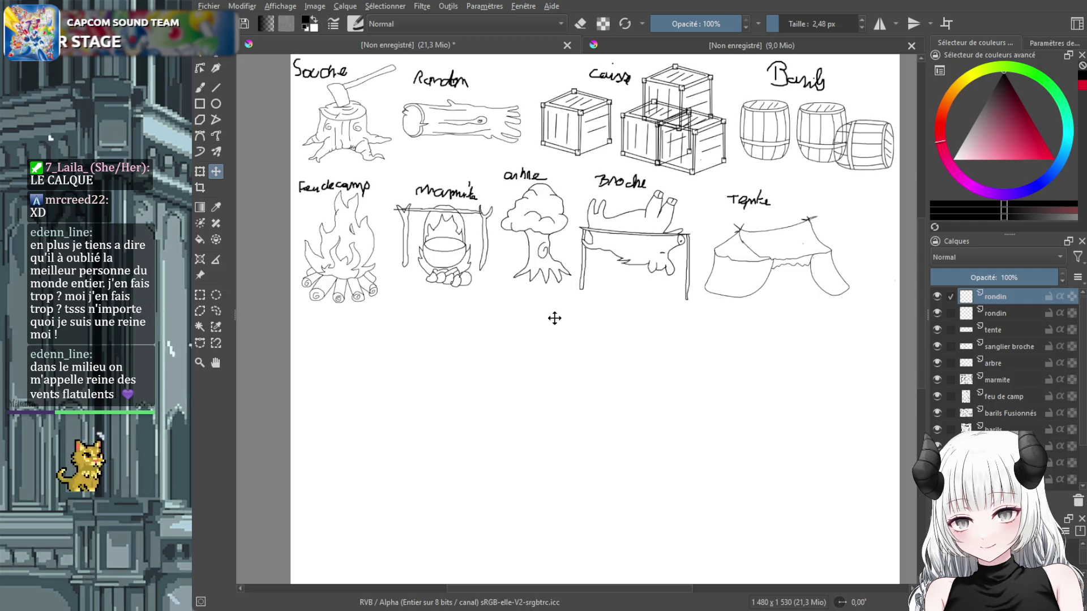
key(ctrl+j)
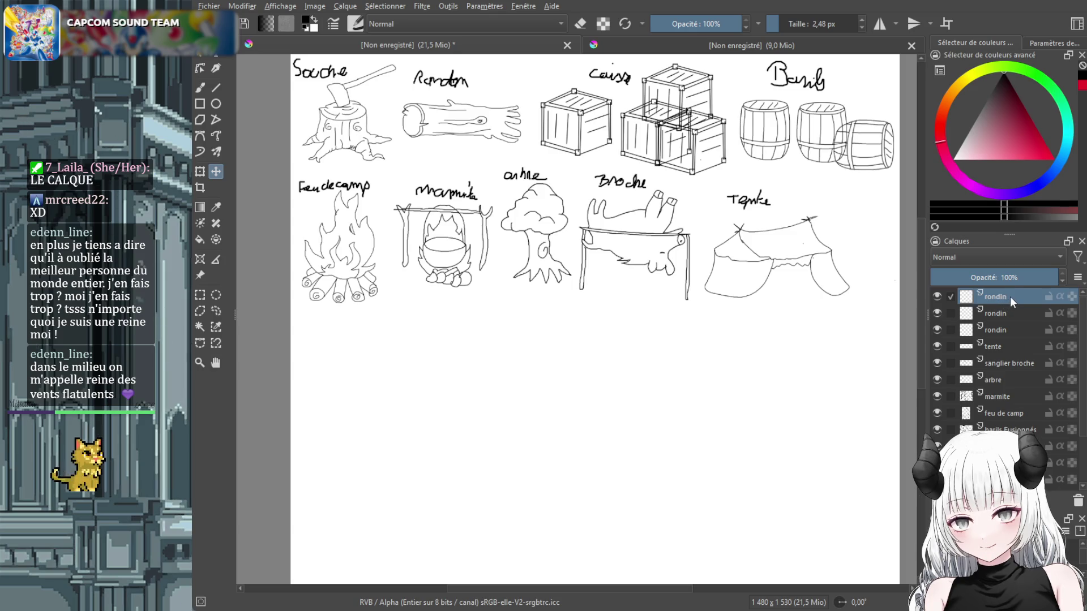
key(shift+Delete)
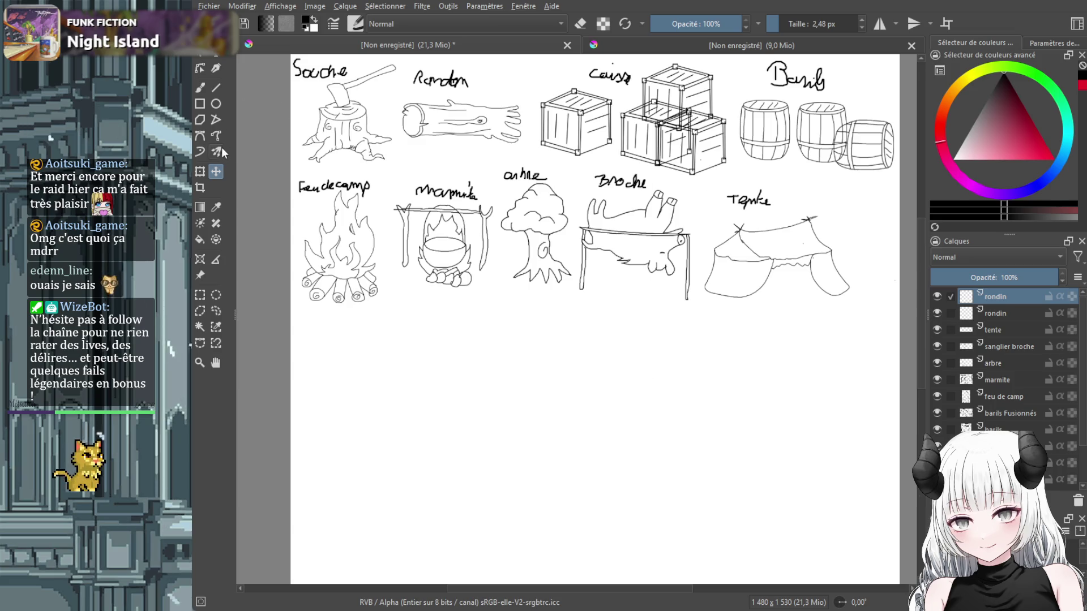
Undo back to a single rondin layer and select it with the Move tool active.
click(213, 312)
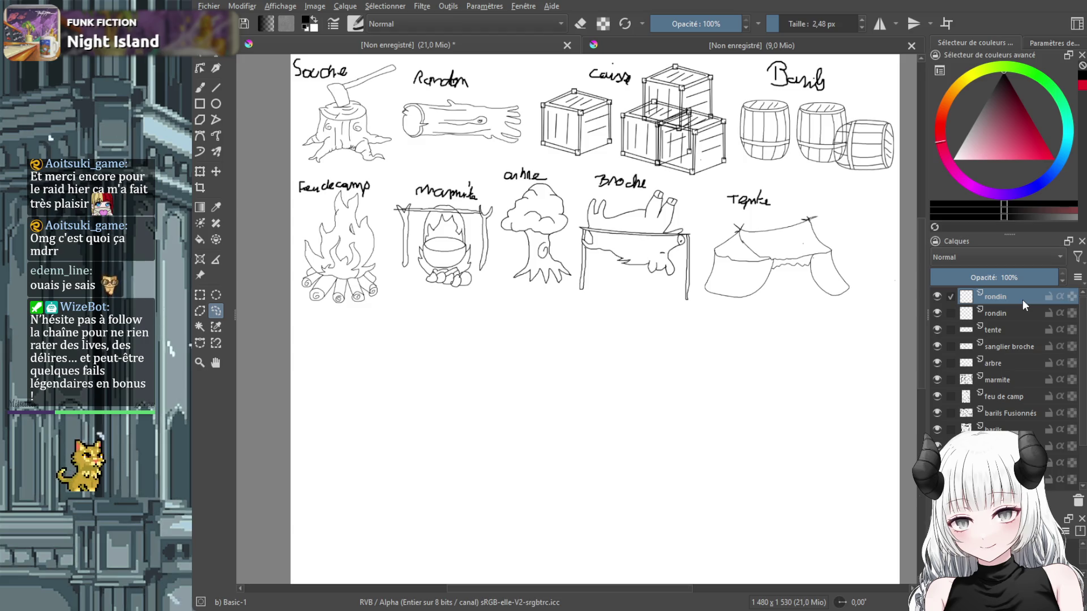
key(ctrl+z)
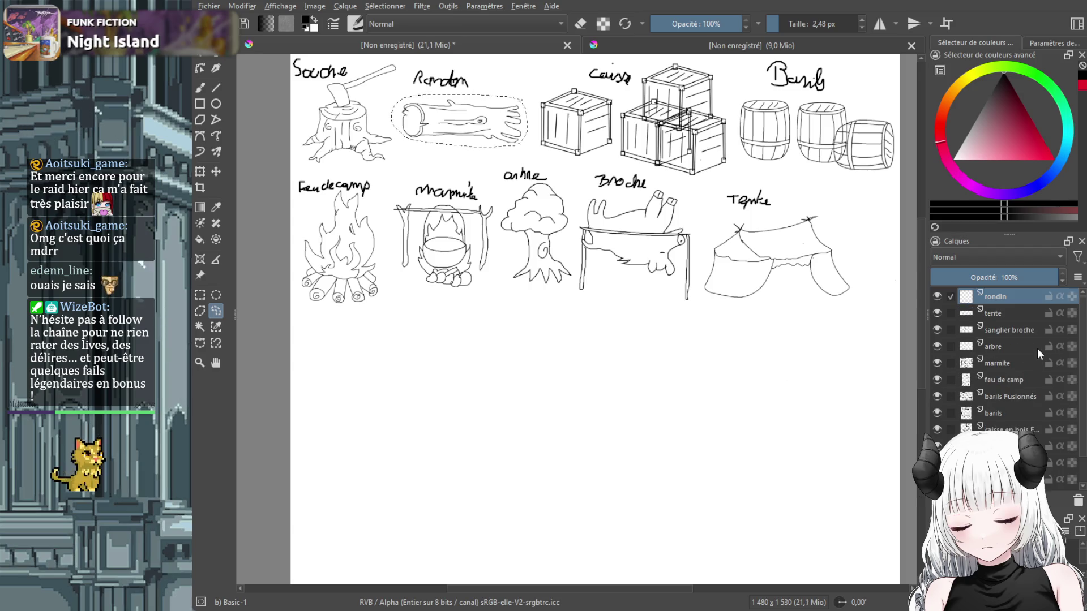
click(1007, 463)
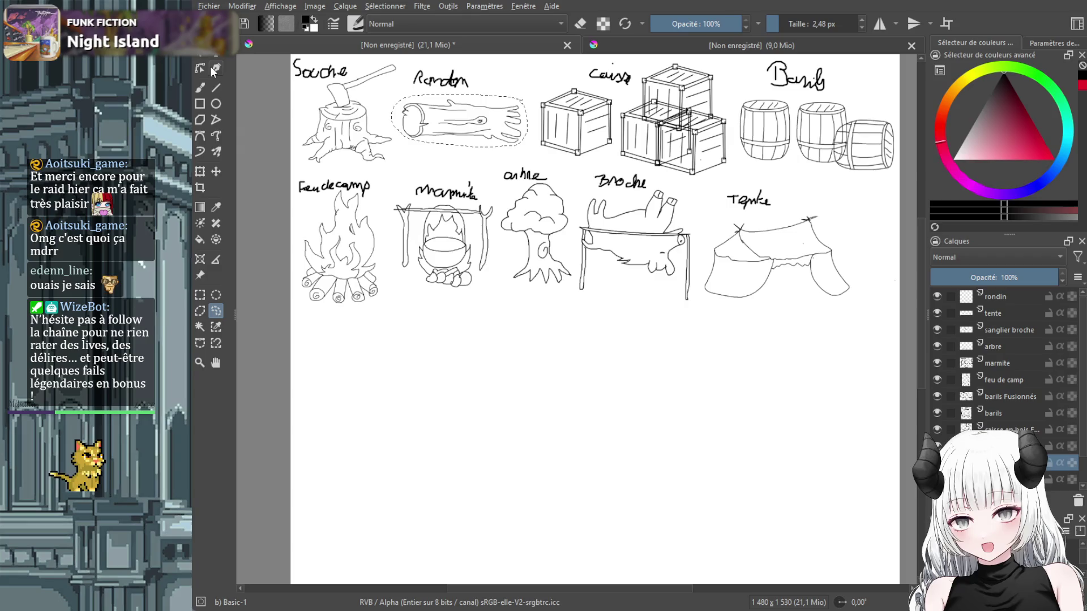
click(215, 172)
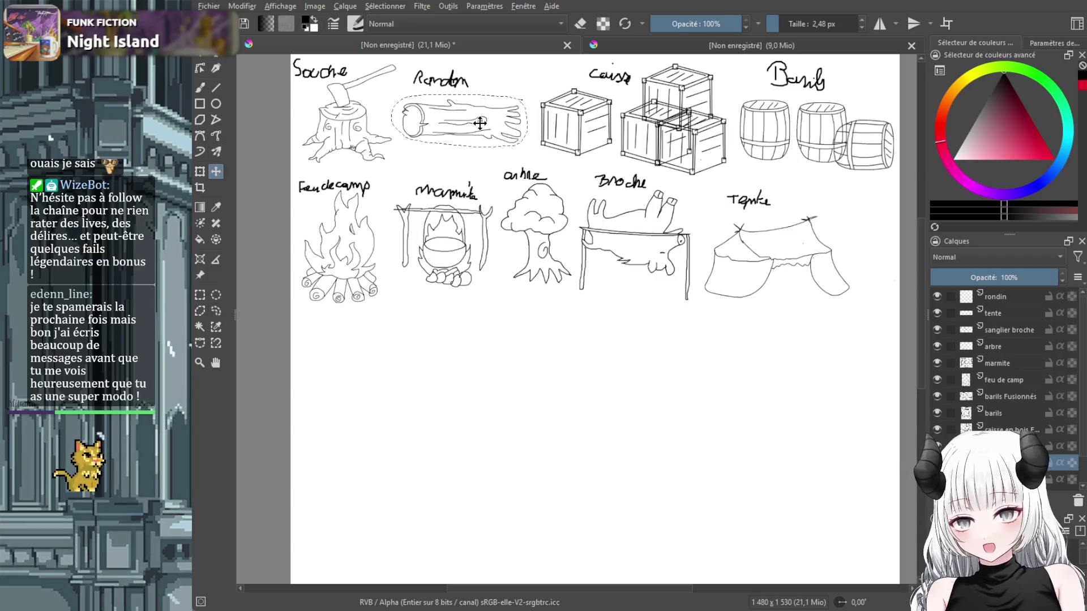
click(1005, 296)
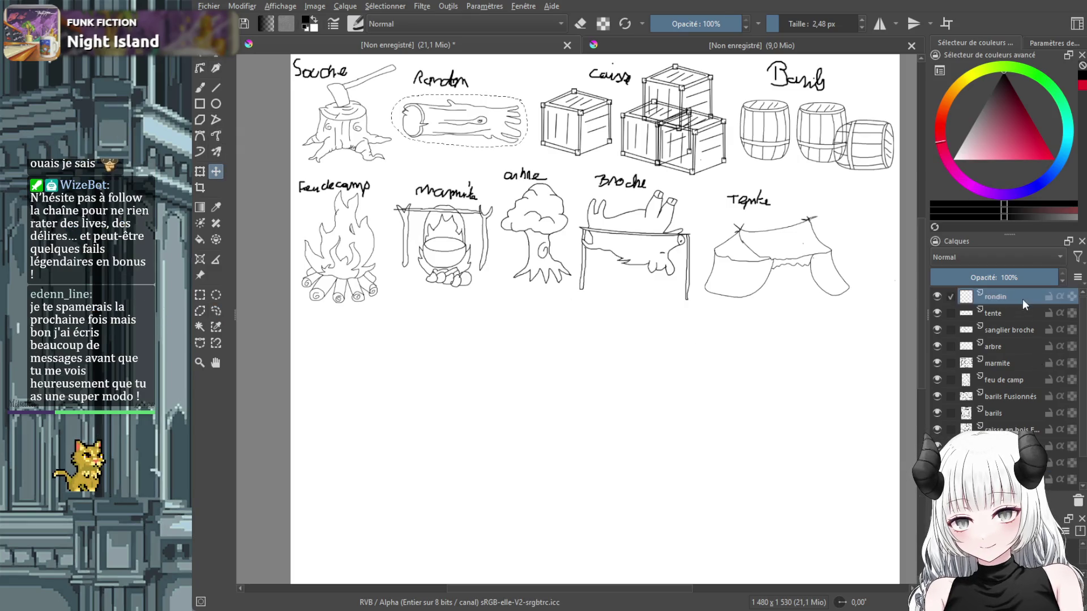
Copy the log onto new layers and drag the copies down below the drawings.
key(ctrl+alt+j)
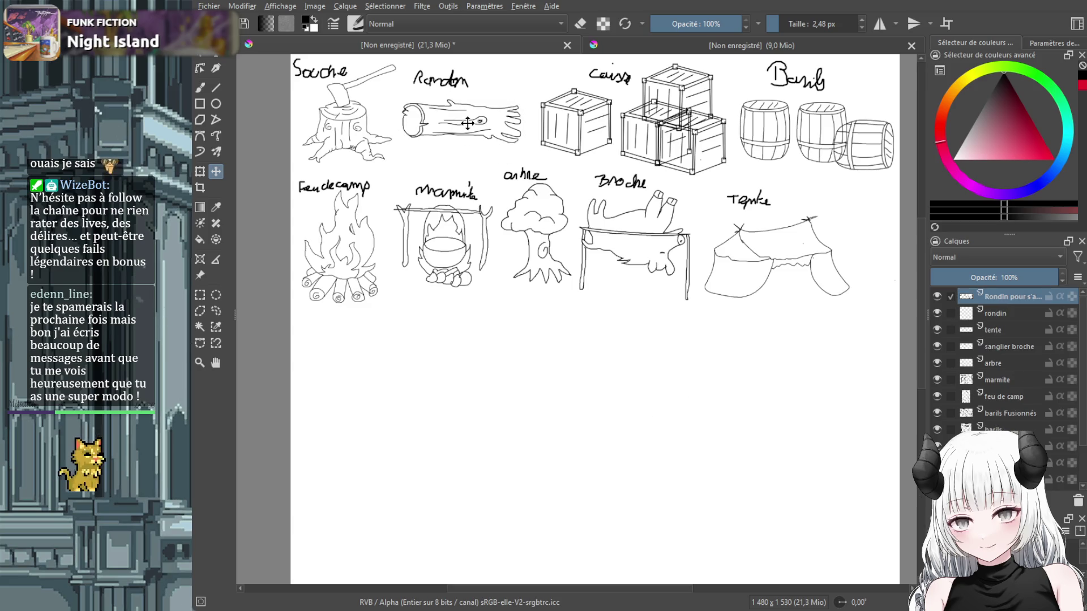
drag(486, 122, 579, 407)
key(ctrl+alt+j)
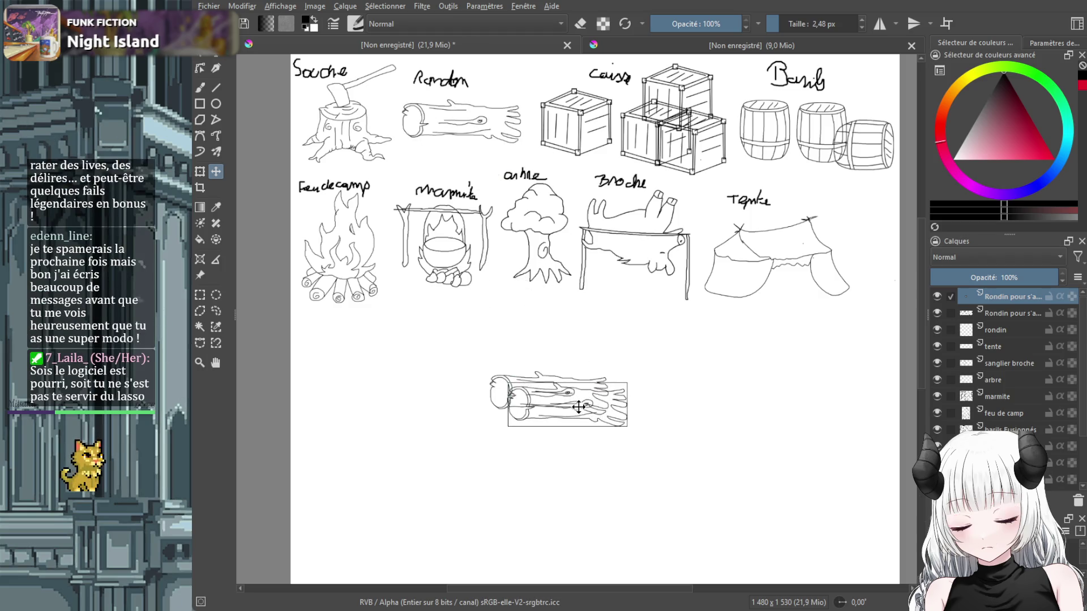
key(ctrl+alt+j)
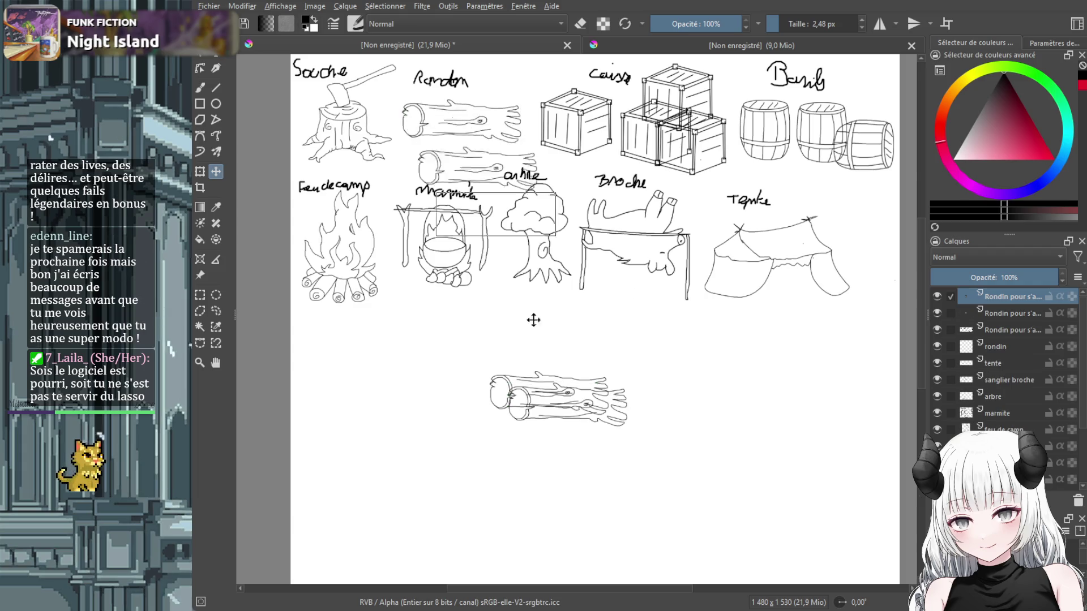
mouse_move(561, 405)
mouse_down()
mouse_move(579, 426)
mouse_move(550, 339)
mouse_move(578, 371)
mouse_up()
Make three more log copies and stack each onto the woodpile.
key(ctrl+alt+j)
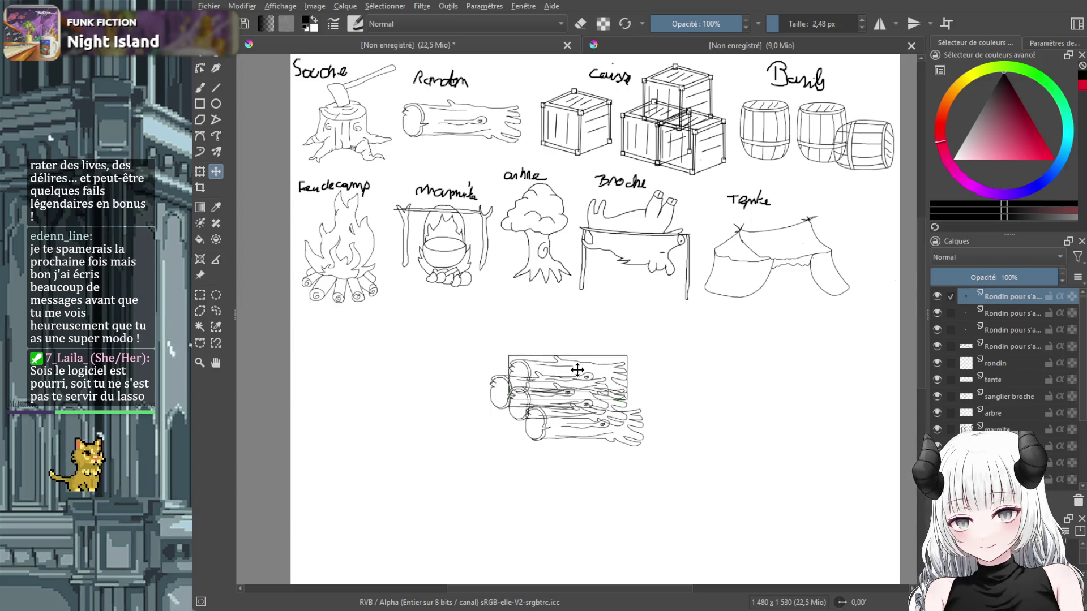
key(ctrl+alt+j)
drag(585, 302, 587, 399)
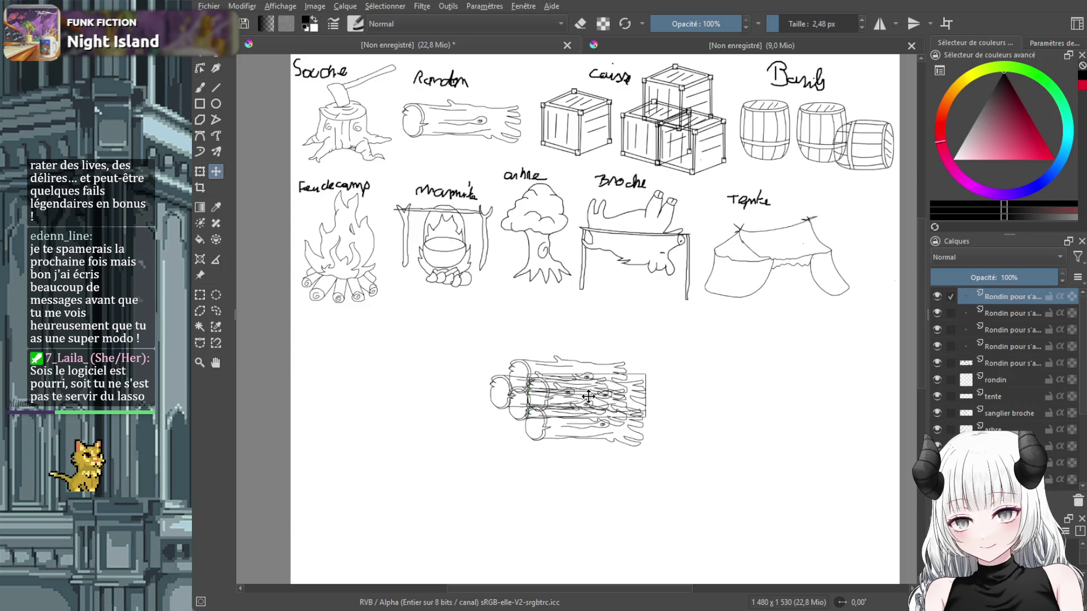
key(ctrl+alt+j)
drag(551, 292, 576, 364)
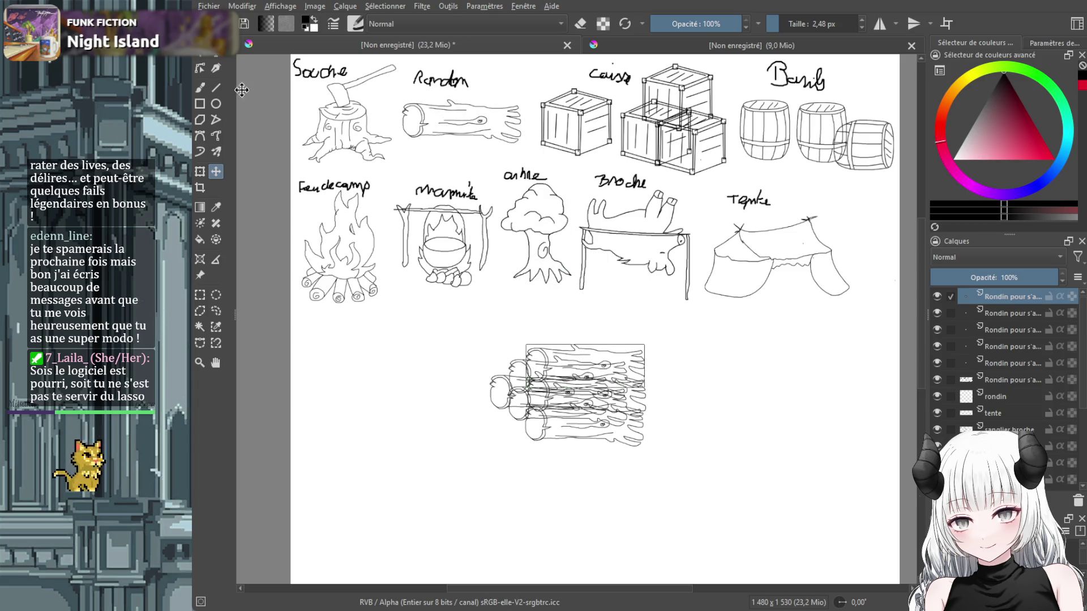
click(996, 361)
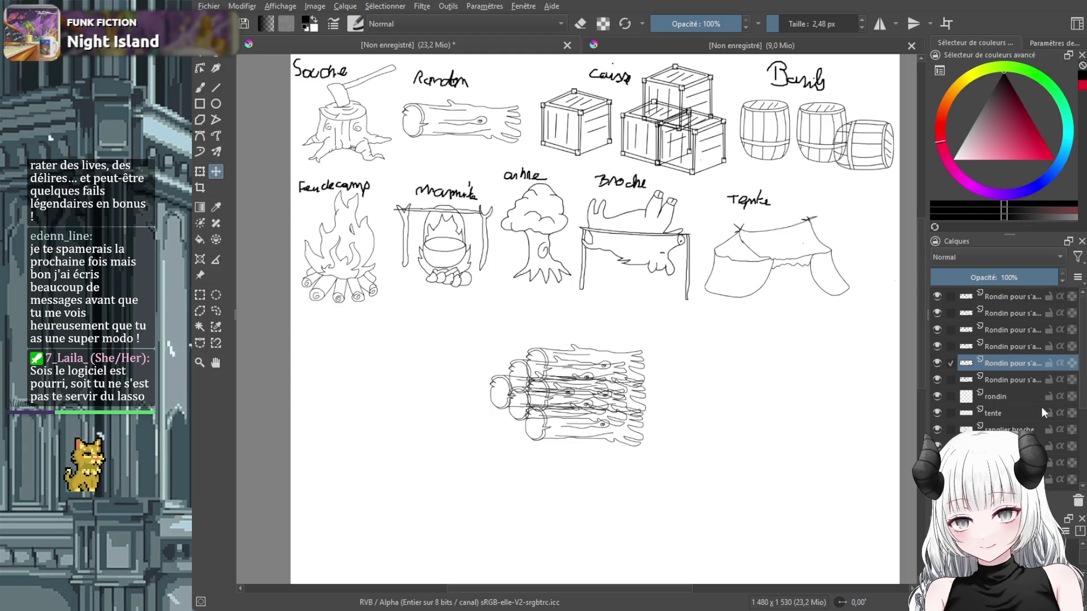
Select all six 'Rondin pour s'a…' log layers and merge them into one with Ctrl+E.
ctrl+click(1014, 345)
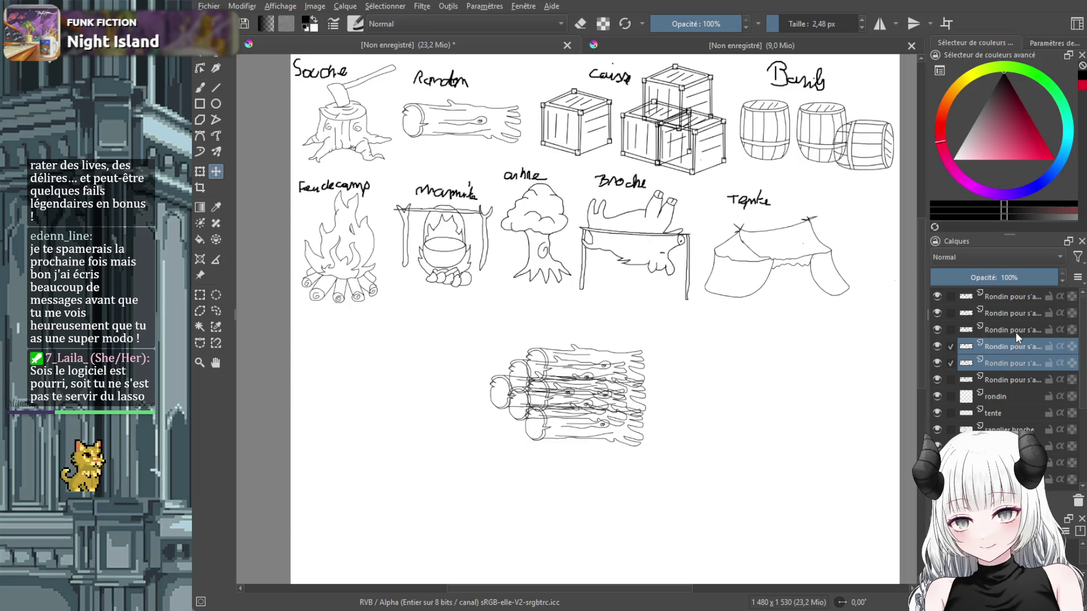
click(1018, 374)
scroll(1019, 381, down, 5)
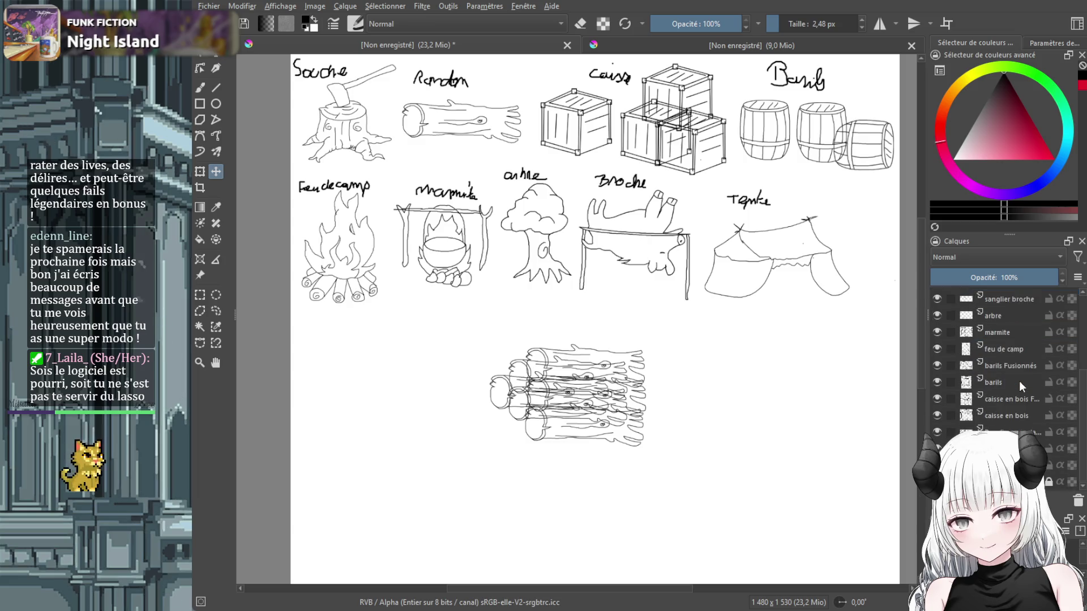
scroll(1019, 382, up, 5)
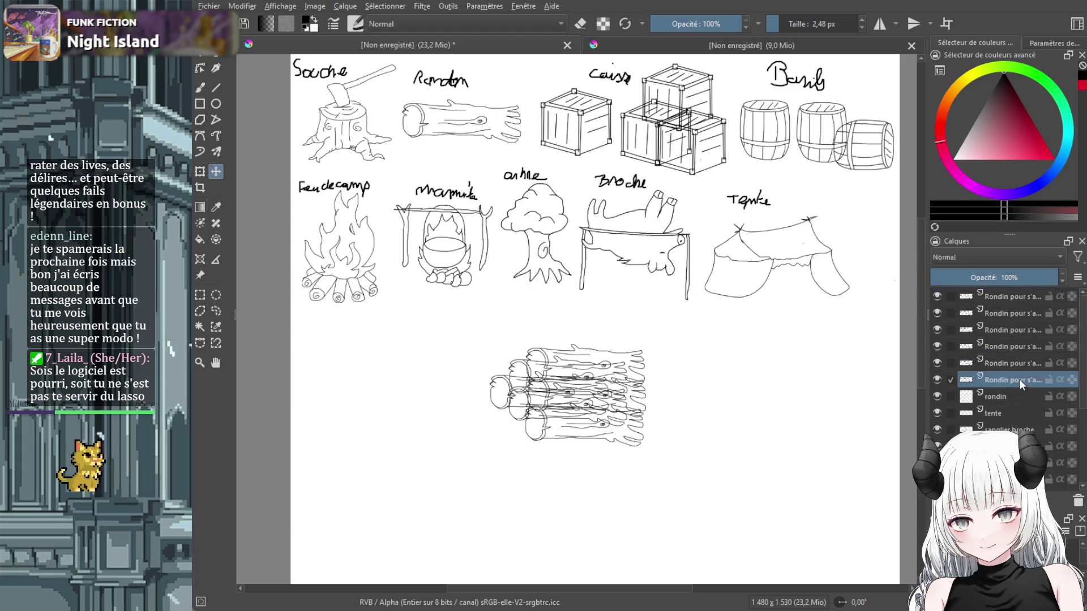
drag(1018, 379, 1016, 295)
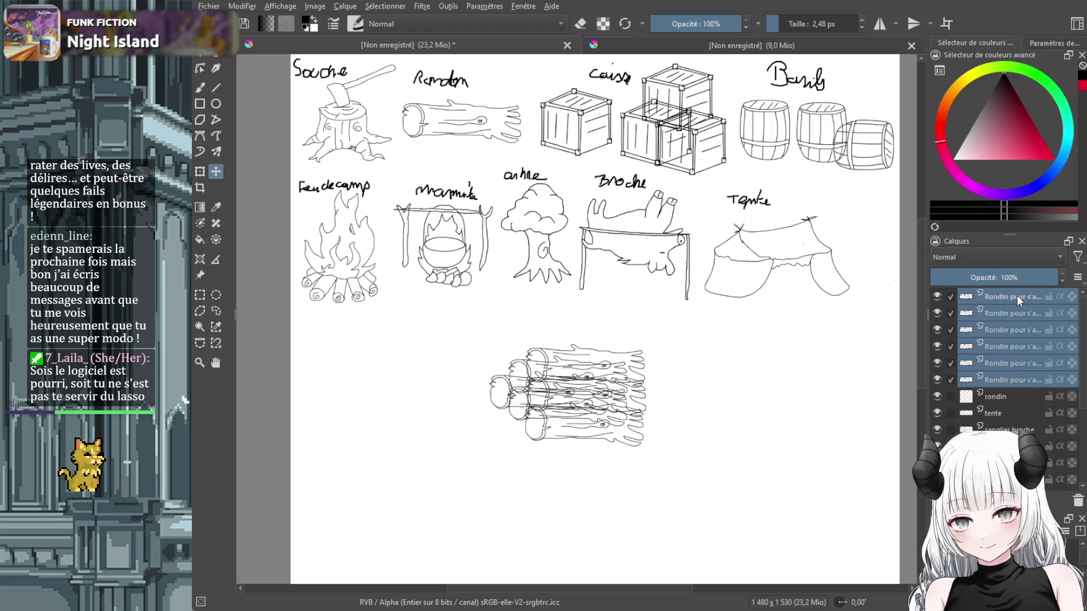
click(1005, 352)
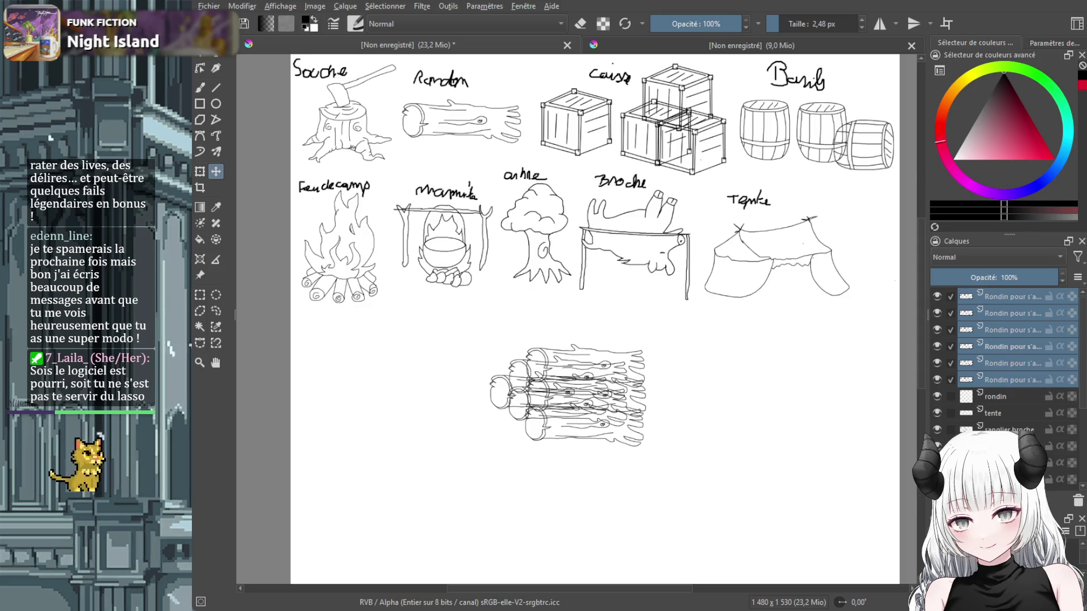
key(ctrl+e)
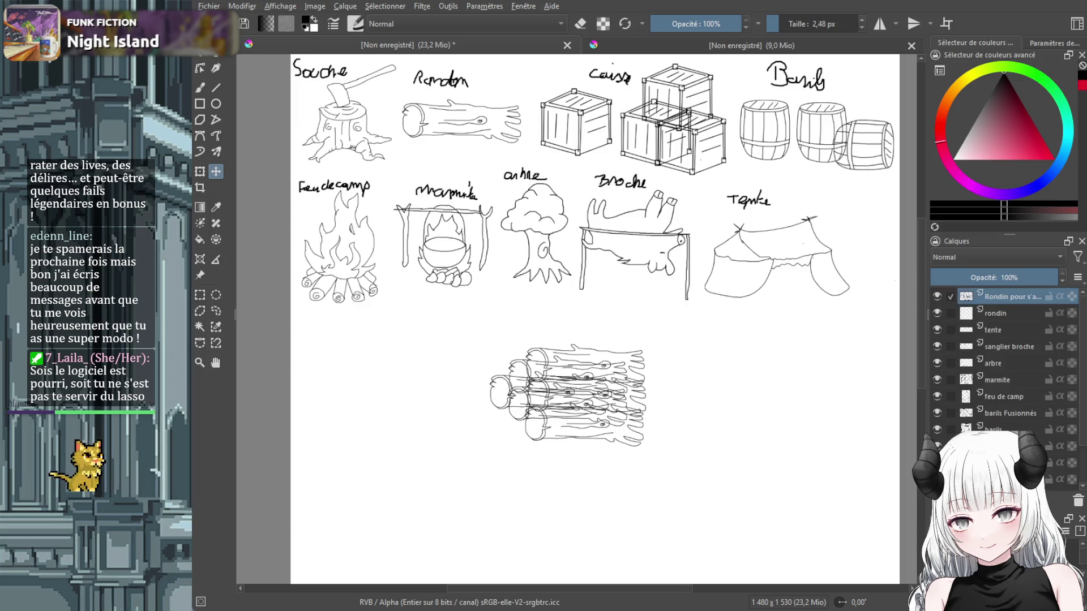
Scale the merged woodpile down with Transform and nudge it under the campfire sketch.
drag(572, 398, 713, 390)
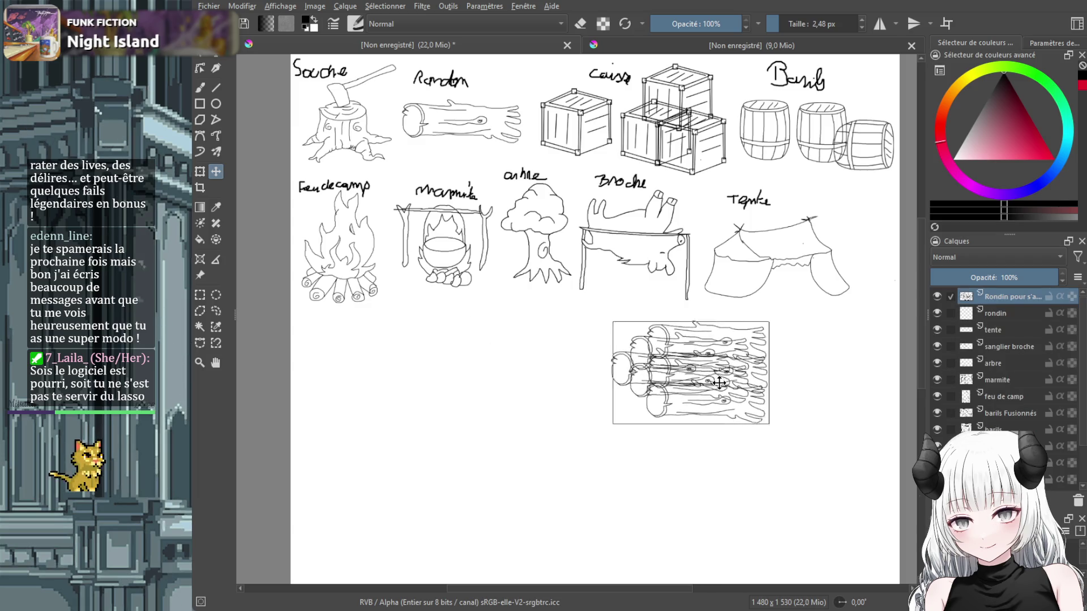
click(199, 188)
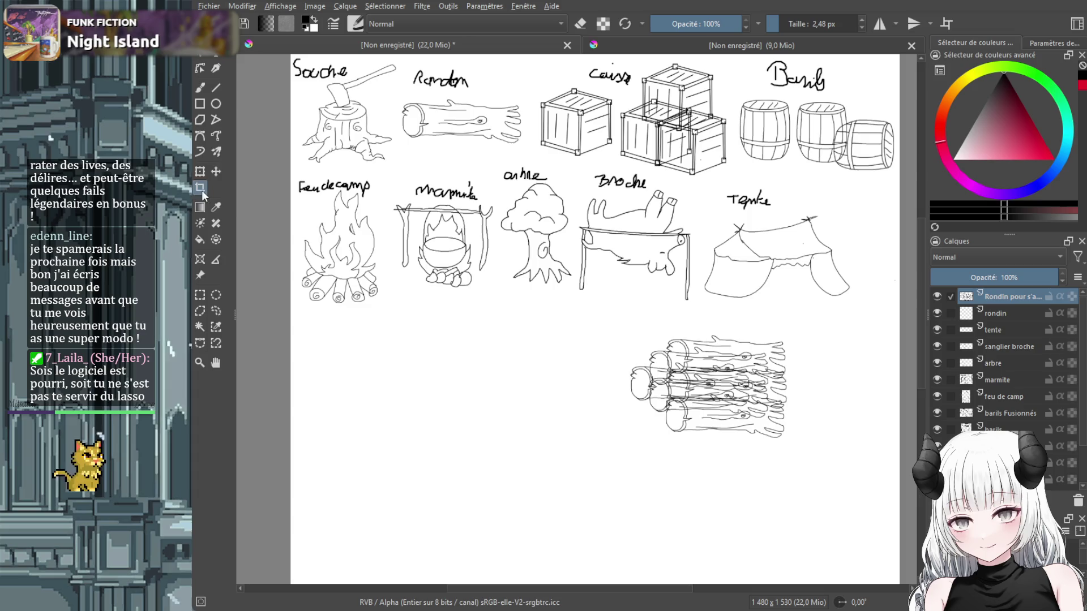
key(ctrl+t)
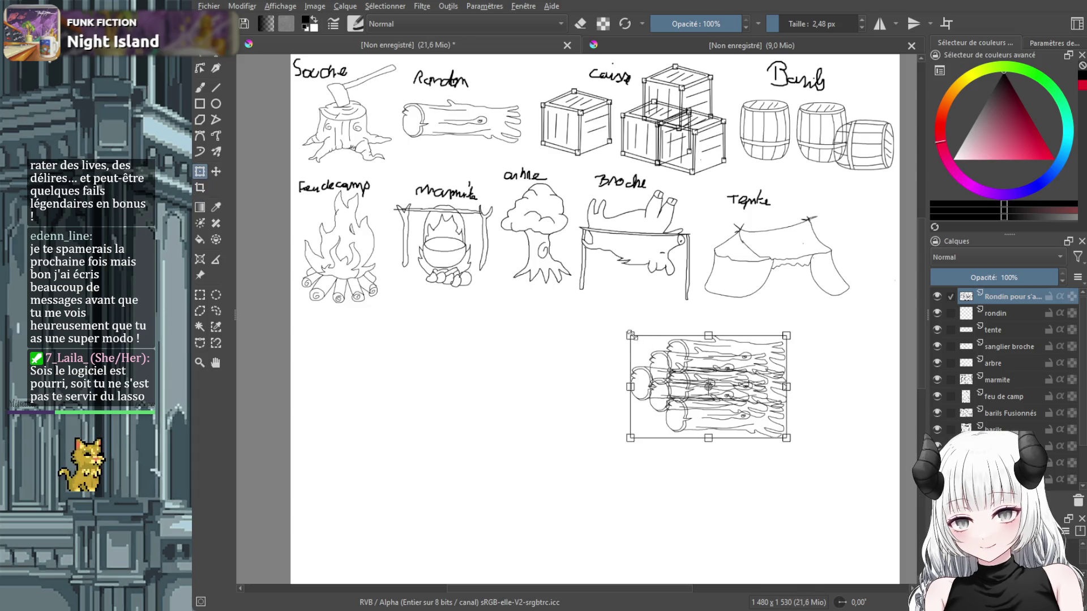
mouse_move(646, 345)
mouse_down()
mouse_move(712, 388)
mouse_move(338, 343)
mouse_move(410, 312)
mouse_up()
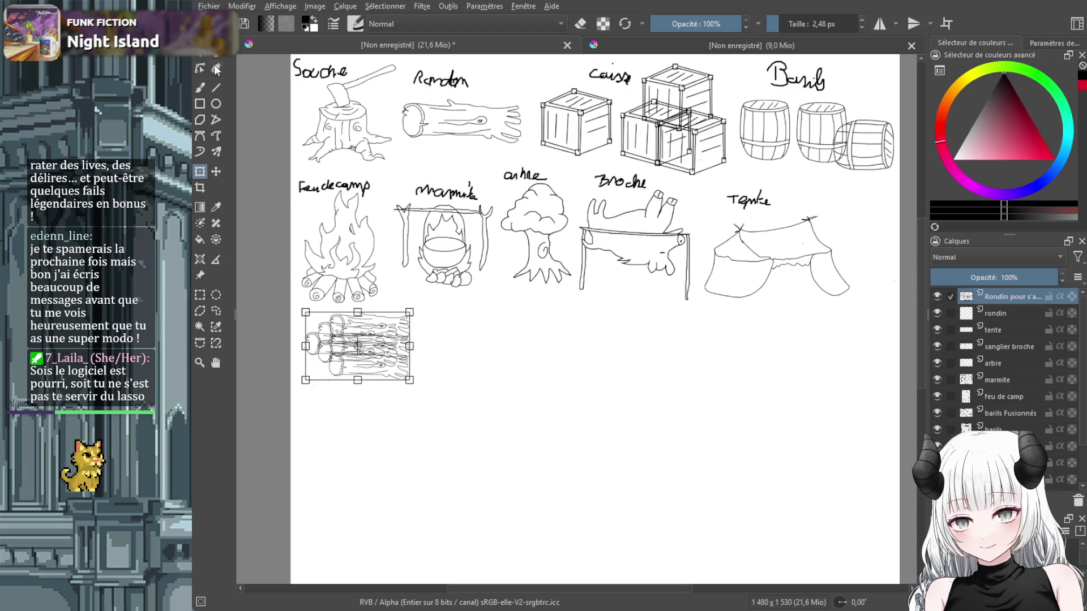
click(198, 57)
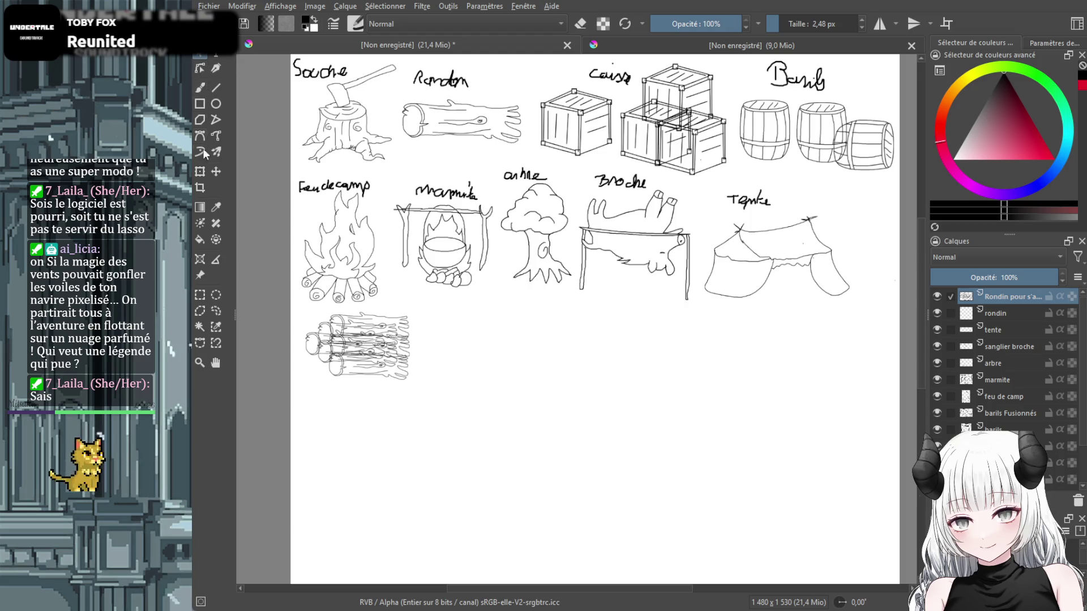
drag(363, 317, 358, 349)
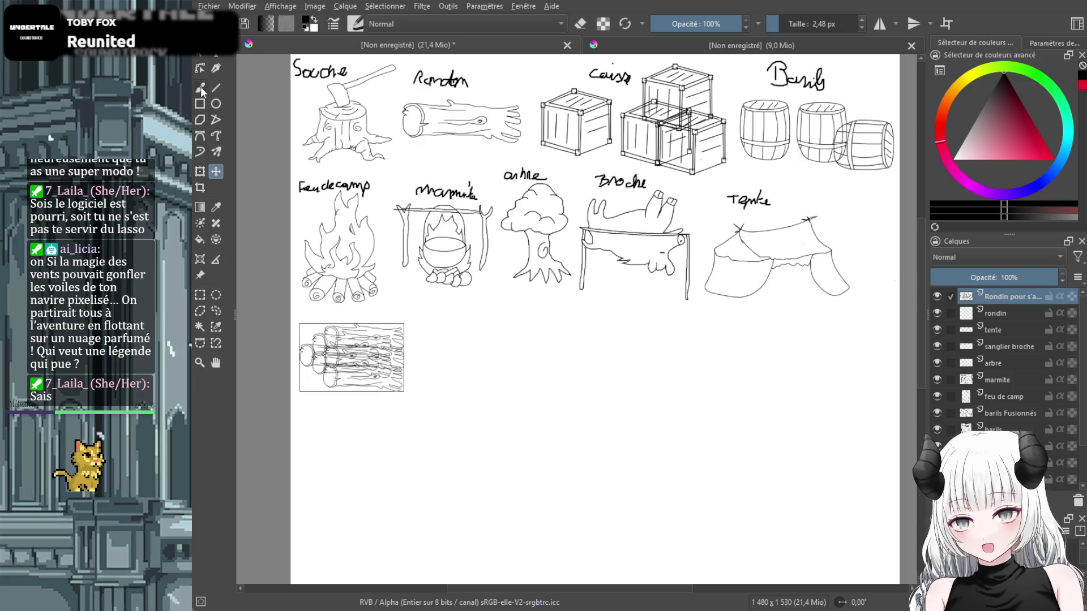
Handwrite 'Stère de bois' above the woodpile, redoing the botched strokes, then zoom out.
click(200, 87)
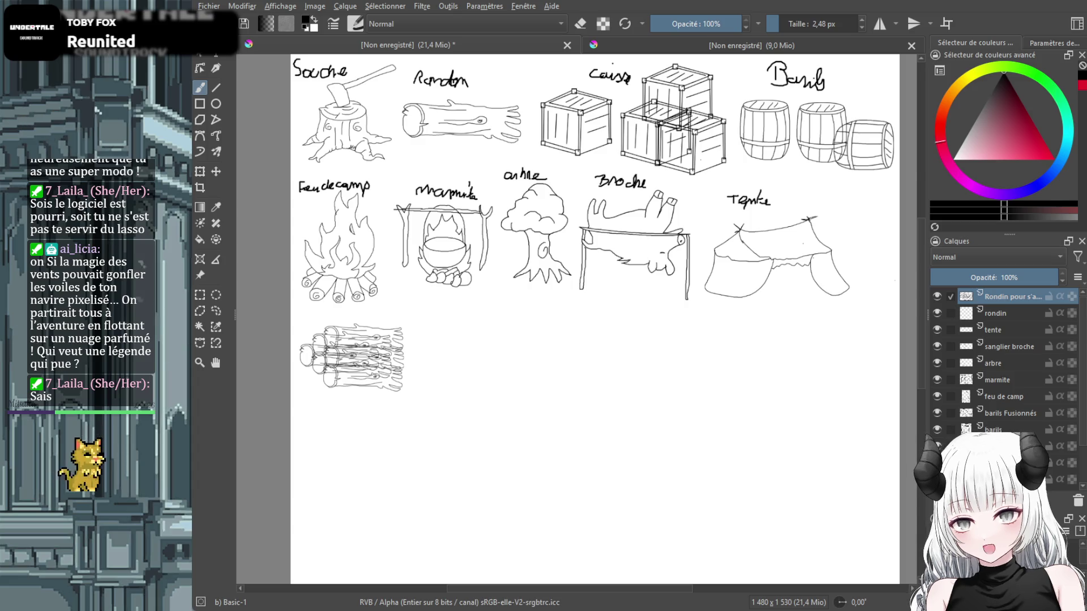
scroll(383, 335, up, 3)
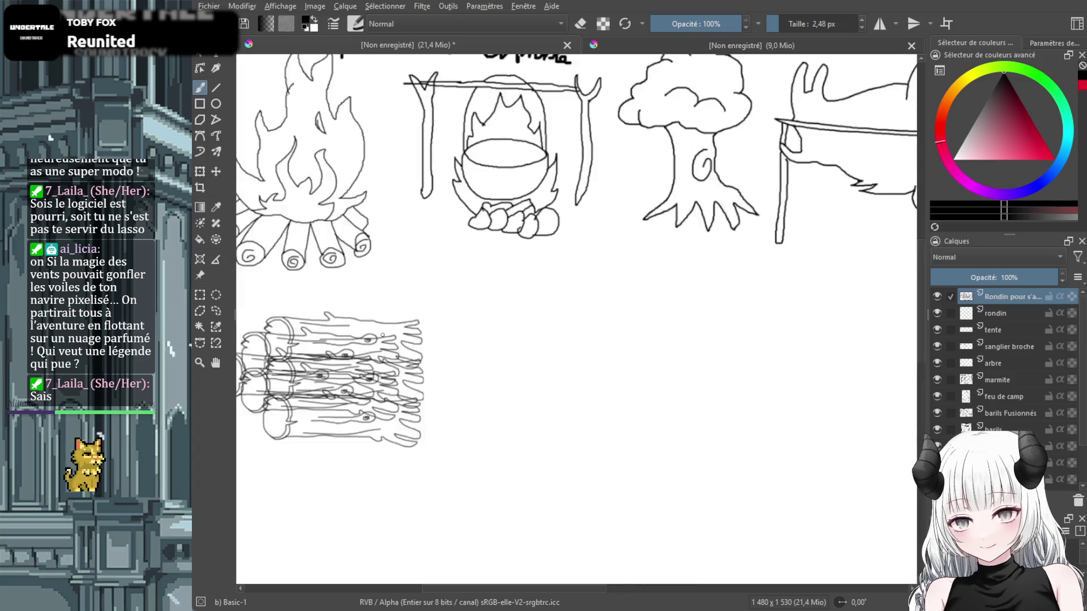
drag(587, 591, 513, 335)
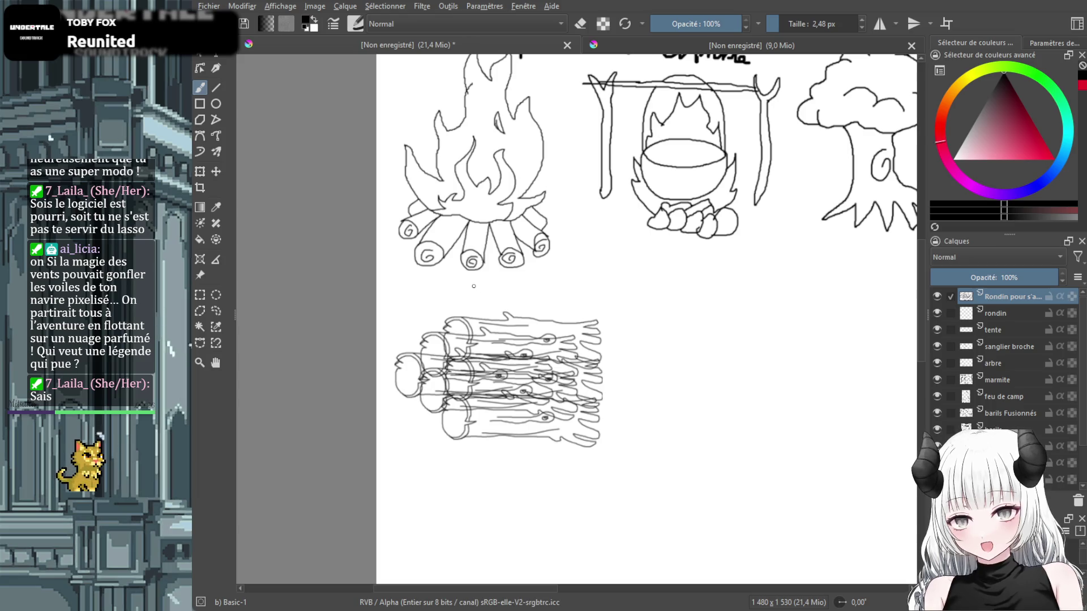
mouse_move(469, 285)
mouse_down()
mouse_move(492, 302)
mouse_move(553, 303)
mouse_up()
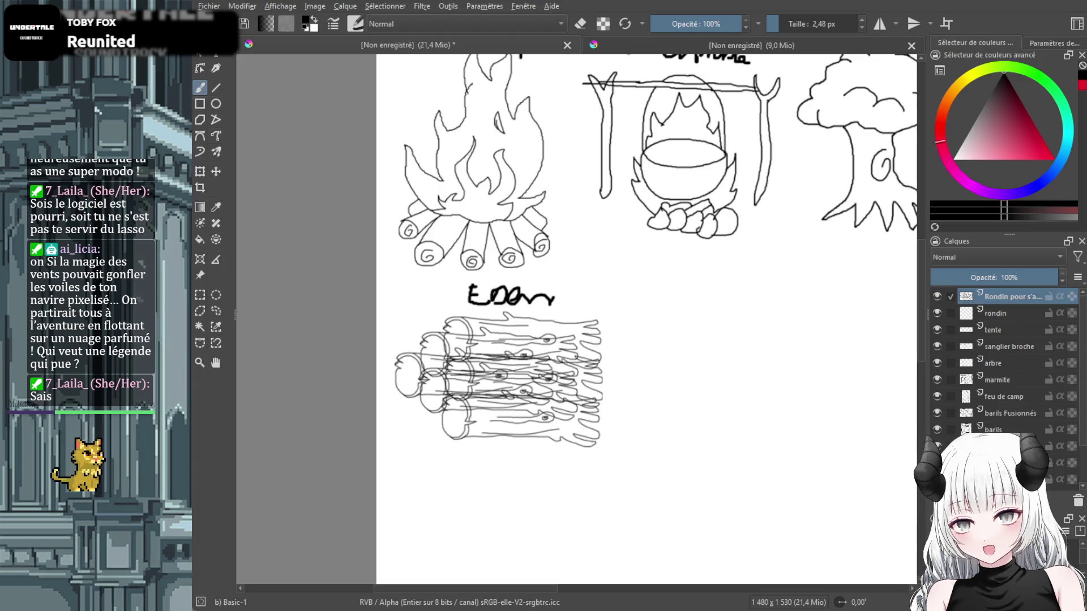
ctrl+click(546, 277)
key(ctrl+z)
key(ctrl+z)
key(ctrl+z)
key(ctrl+z)
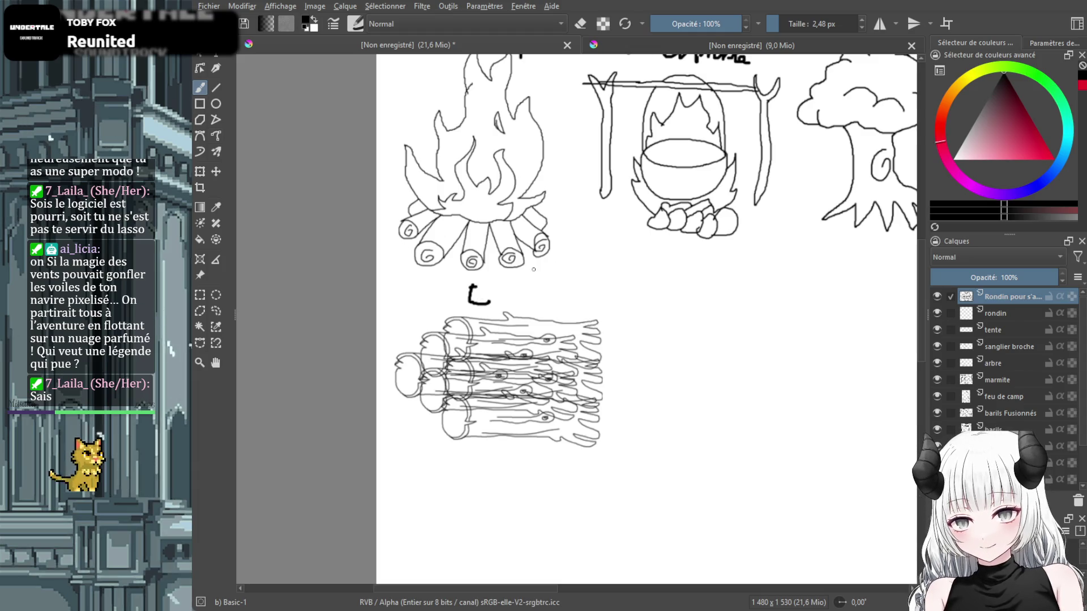
key(ctrl+z)
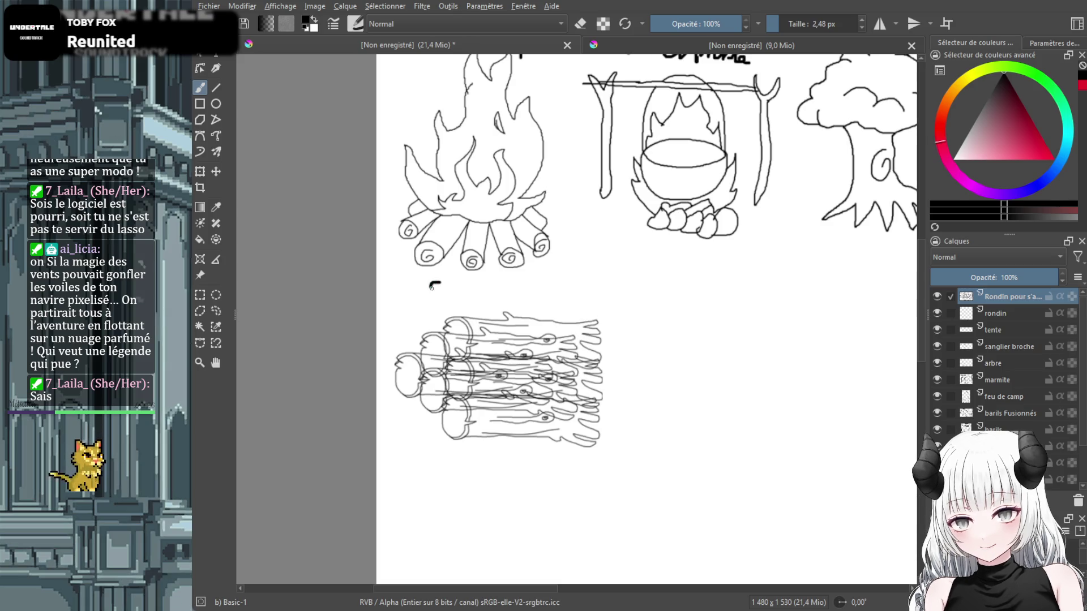
mouse_move(431, 287)
mouse_down()
mouse_move(422, 301)
mouse_move(562, 299)
mouse_up()
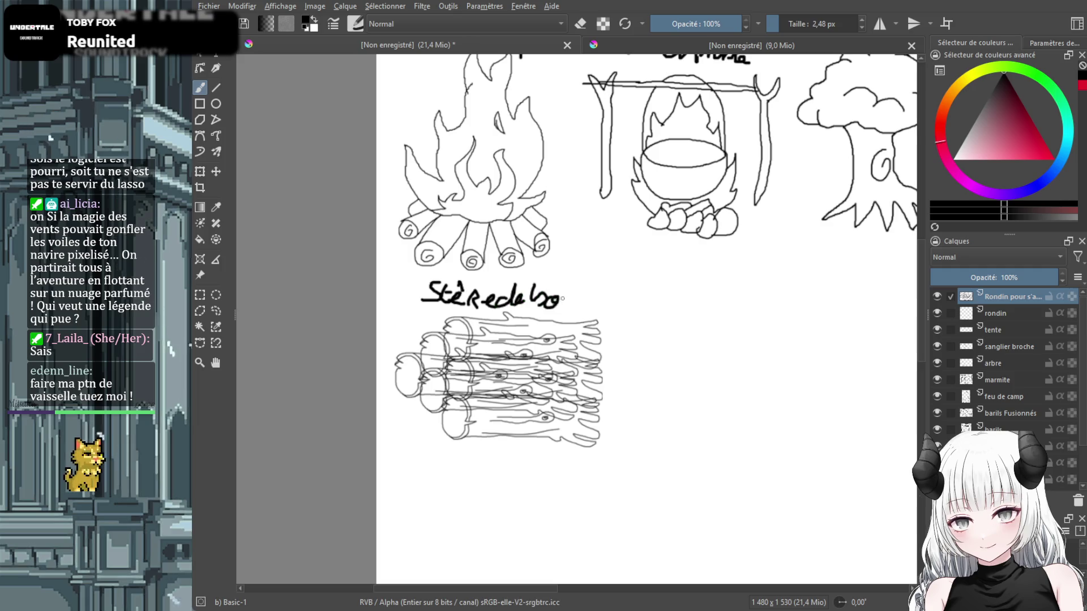
key(minus)
key(minus)
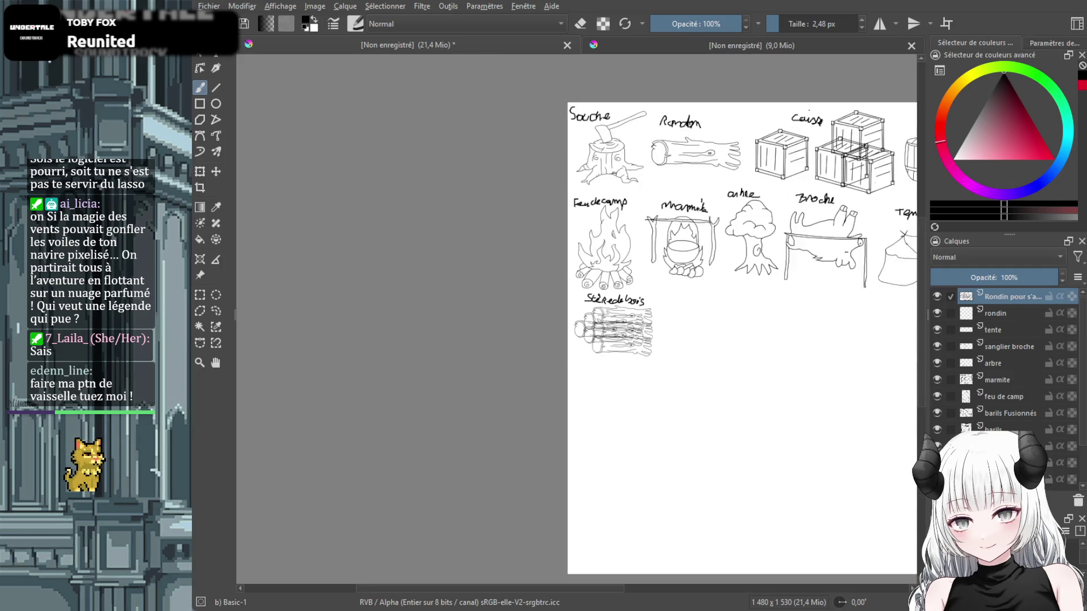
scroll(665, 601, right, 3)
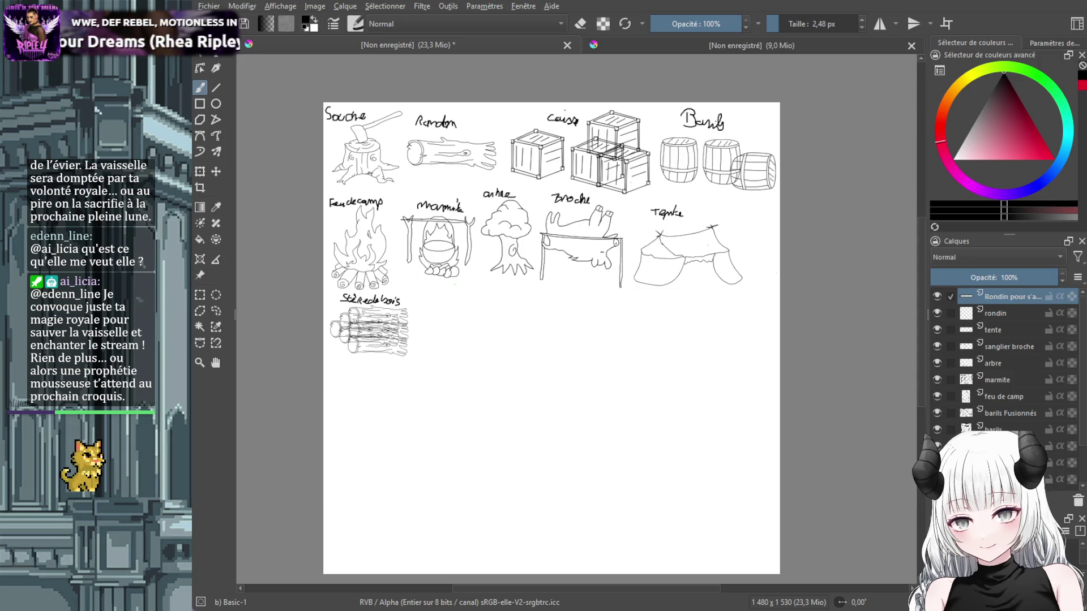
Scroll the canvas to look over the ten labelled prop sketches.
scroll(453, 362, up, 2)
scroll(454, 362, down, 1)
scroll(453, 363, down, 1)
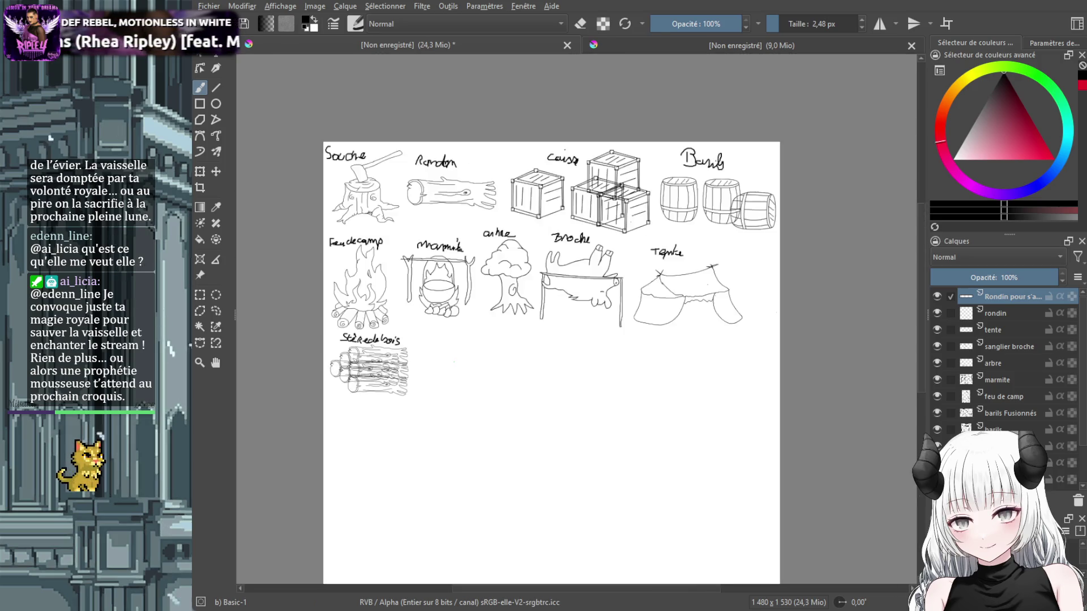
scroll(453, 362, up, 1)
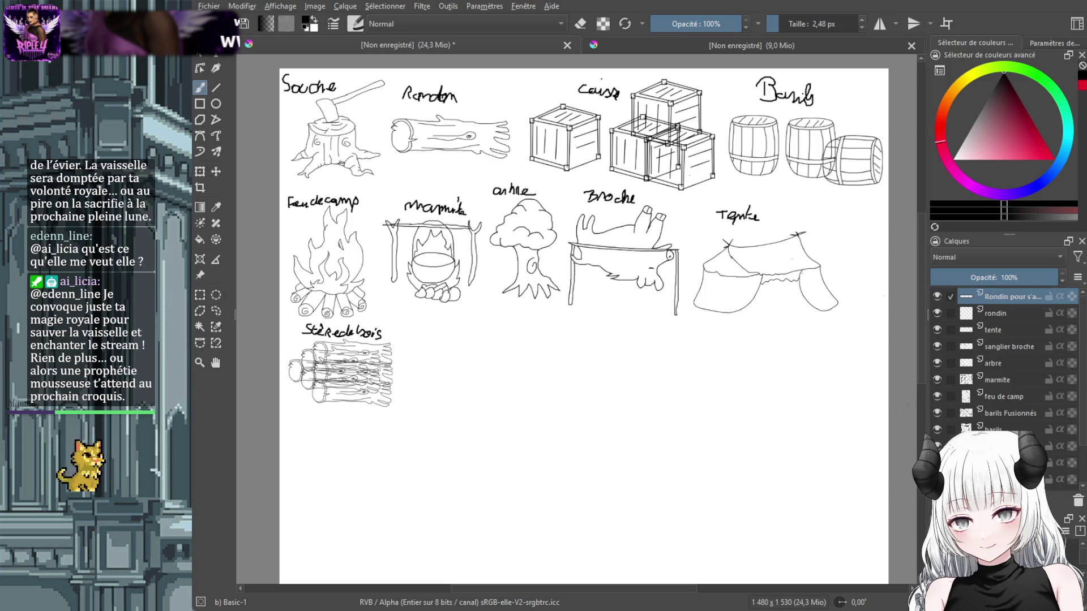
Sketch a long slab tabletop with legs below the second row of props.
scroll(526, 408, up, 1)
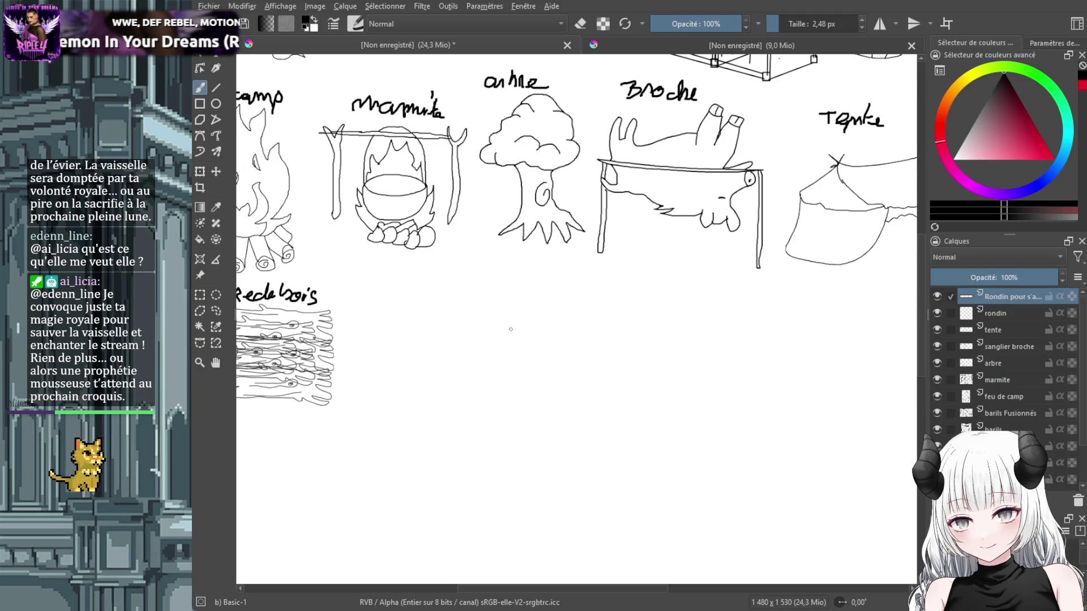
mouse_move(509, 328)
mouse_down()
mouse_move(498, 348)
mouse_move(574, 338)
mouse_move(641, 357)
mouse_move(713, 403)
mouse_move(488, 355)
mouse_up()
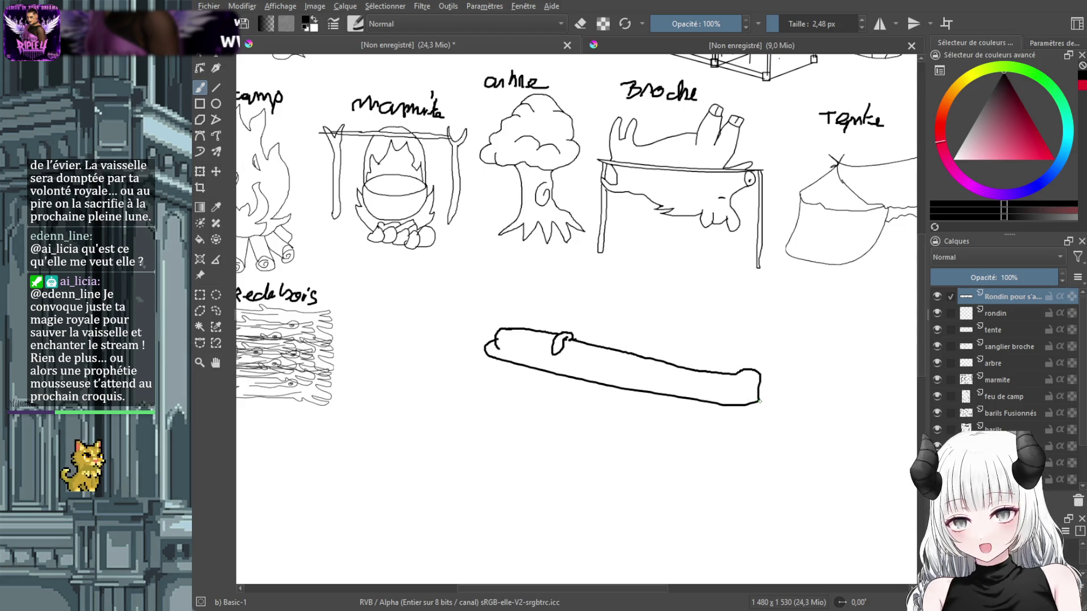
mouse_move(758, 421)
mouse_down()
mouse_move(628, 463)
mouse_move(487, 346)
mouse_up()
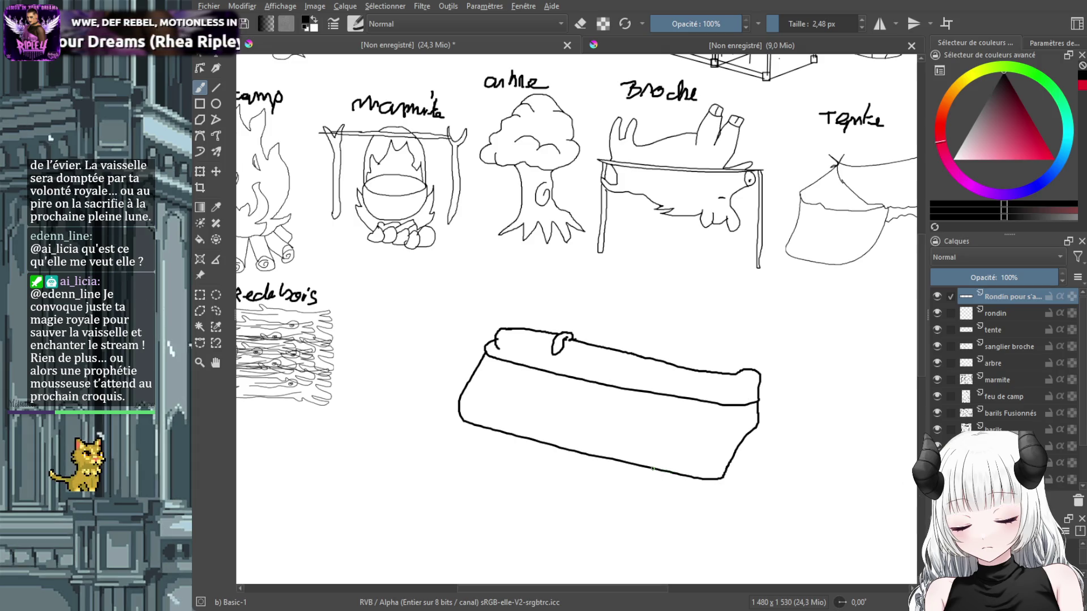
drag(652, 469, 667, 541)
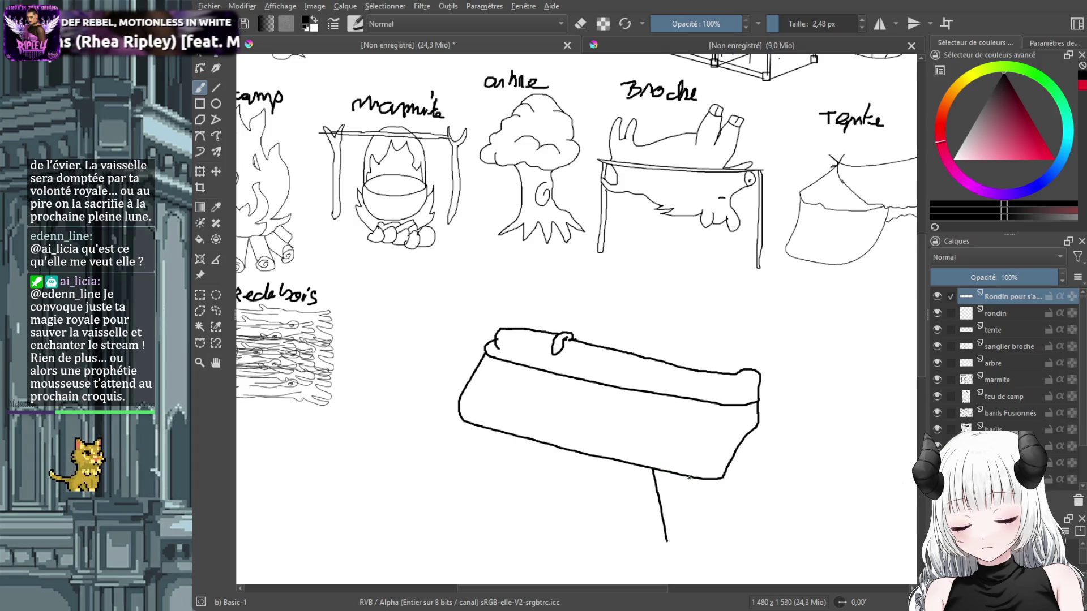
mouse_move(688, 479)
mouse_down()
mouse_move(697, 541)
mouse_move(477, 485)
mouse_up()
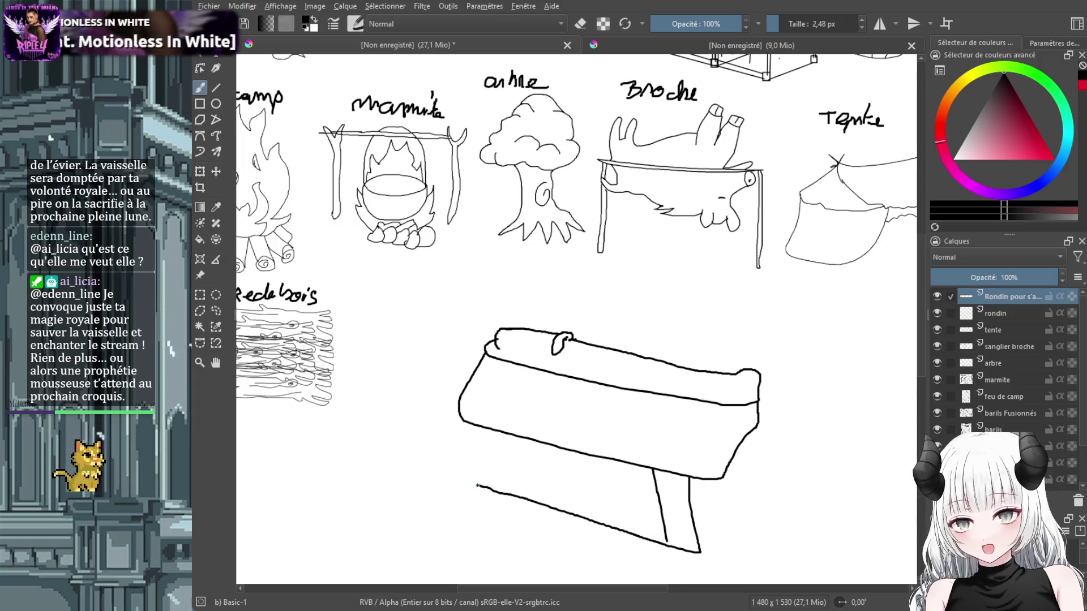
mouse_move(483, 428)
mouse_down()
mouse_move(474, 498)
mouse_move(458, 407)
mouse_up()
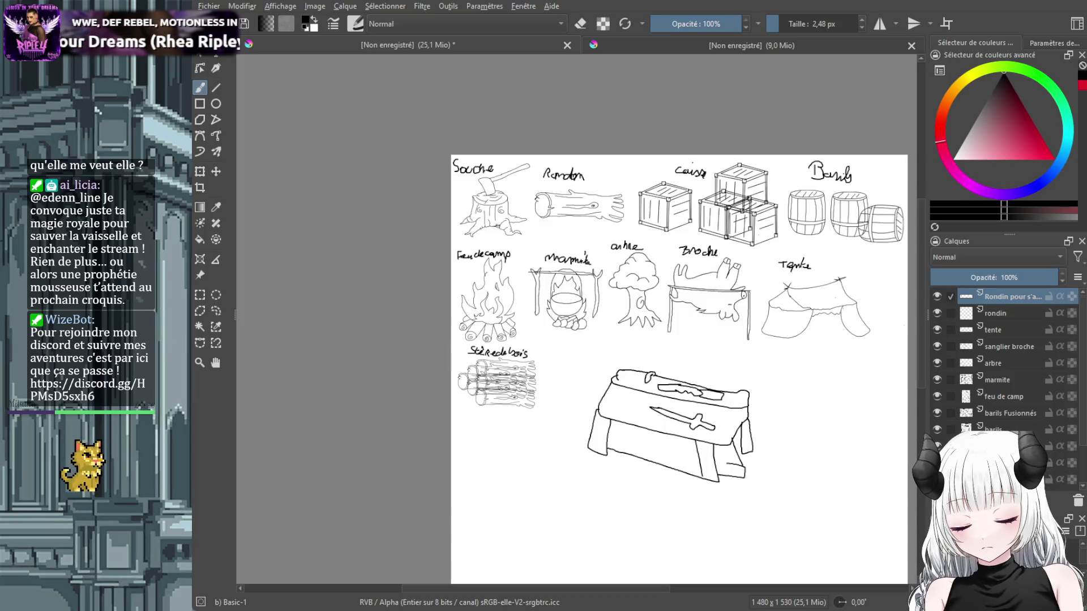
Undo the three workbench strokes to clear the sketch.
key(ctrl+z)
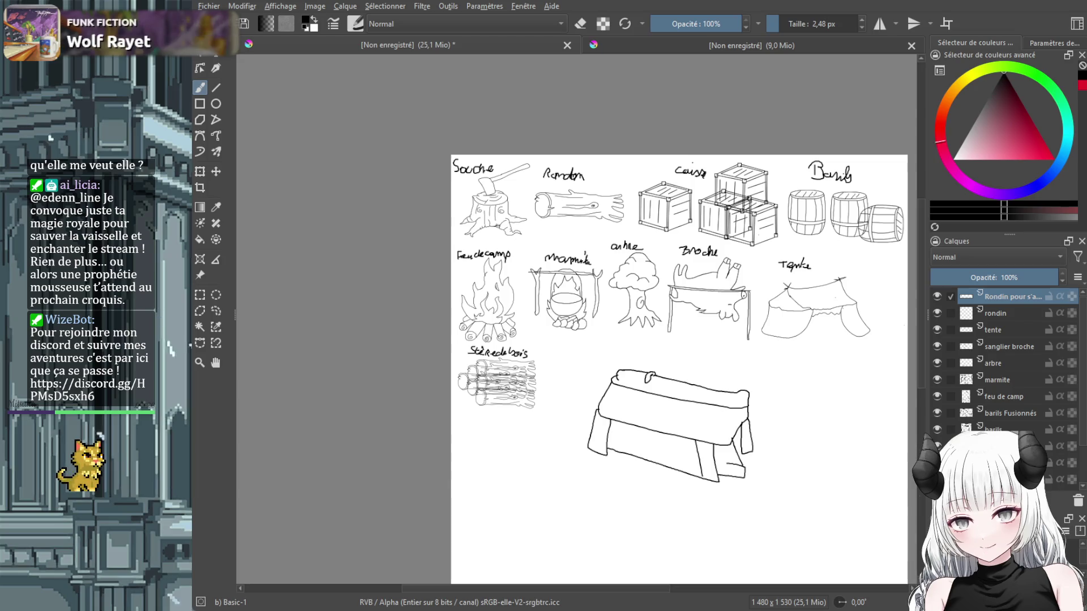
key(ctrl+z)
key(ctrl+z)
key(ctrl+z)
key(ctrl+z)
key(ctrl+z)
key(ctrl+z)
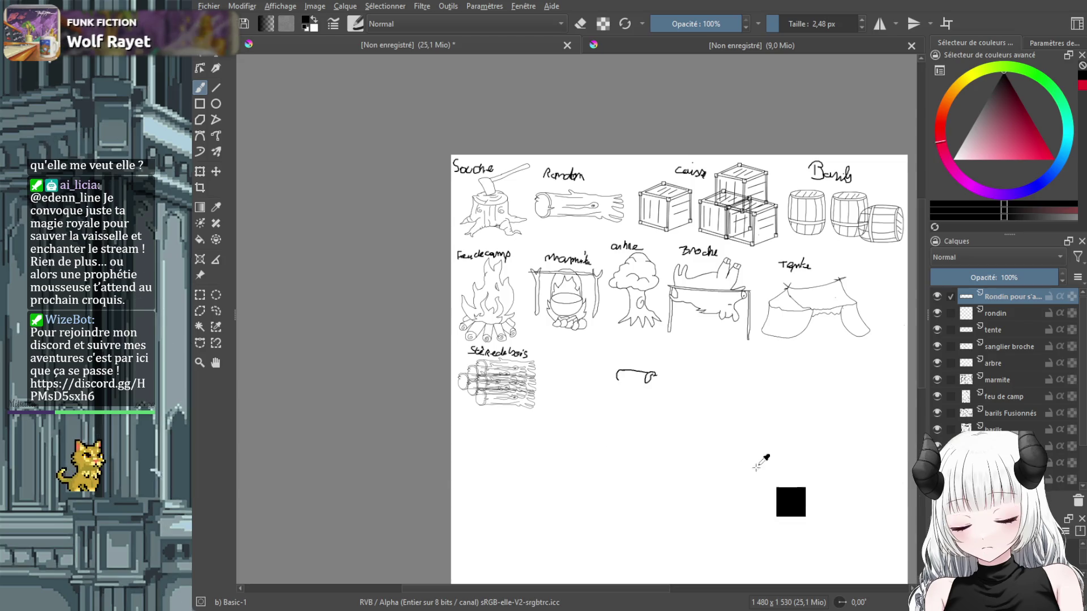
key(ctrl+z)
key(ctrl+z)
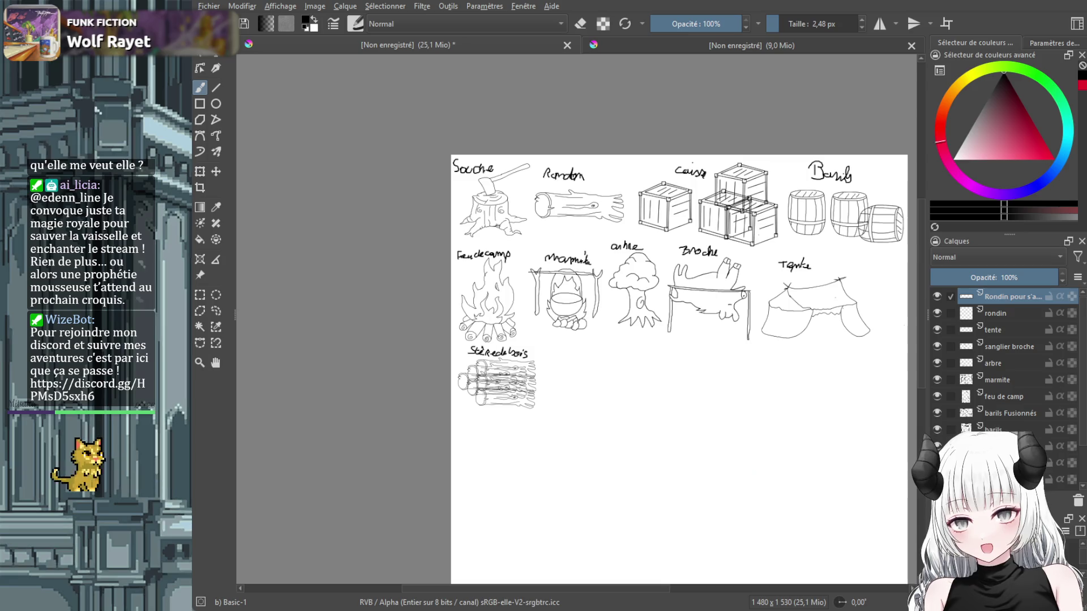
Add a new top layer named 'atelier réparation'.
key(Insert)
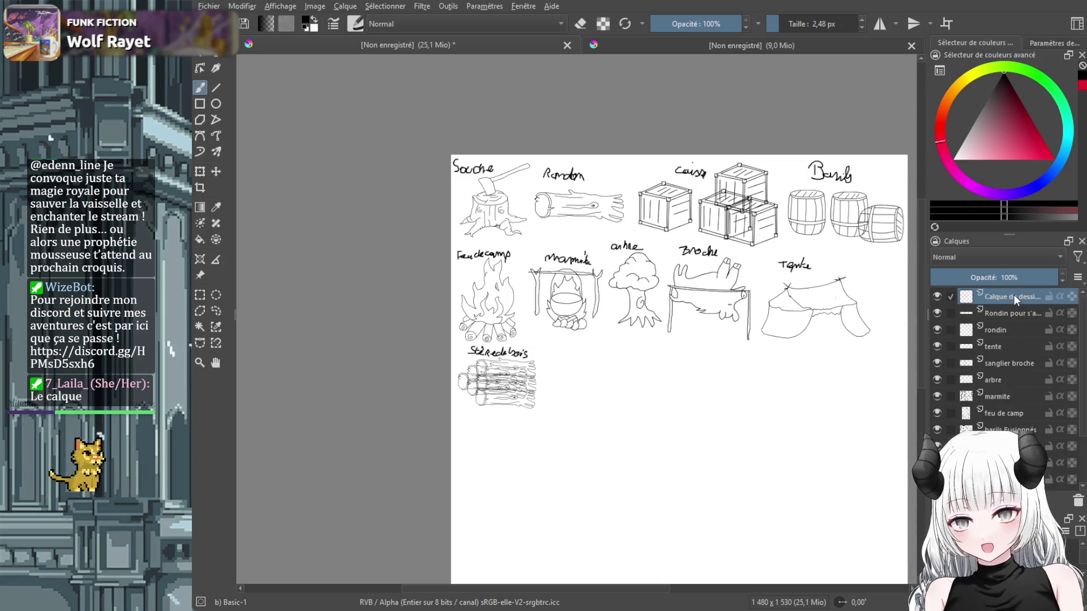
double_click(1015, 295)
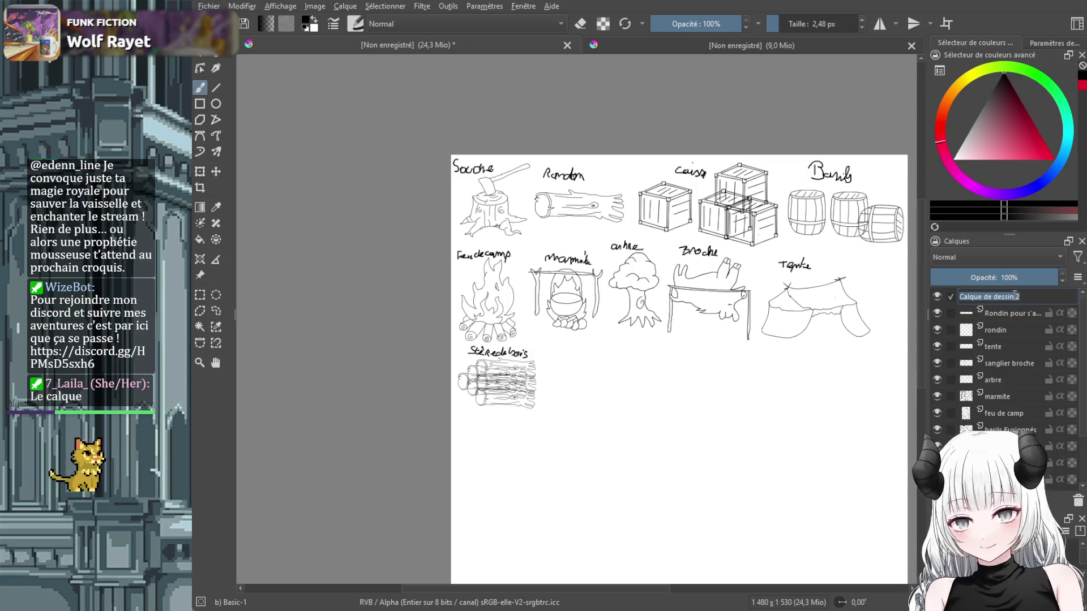
text(atelier répé)
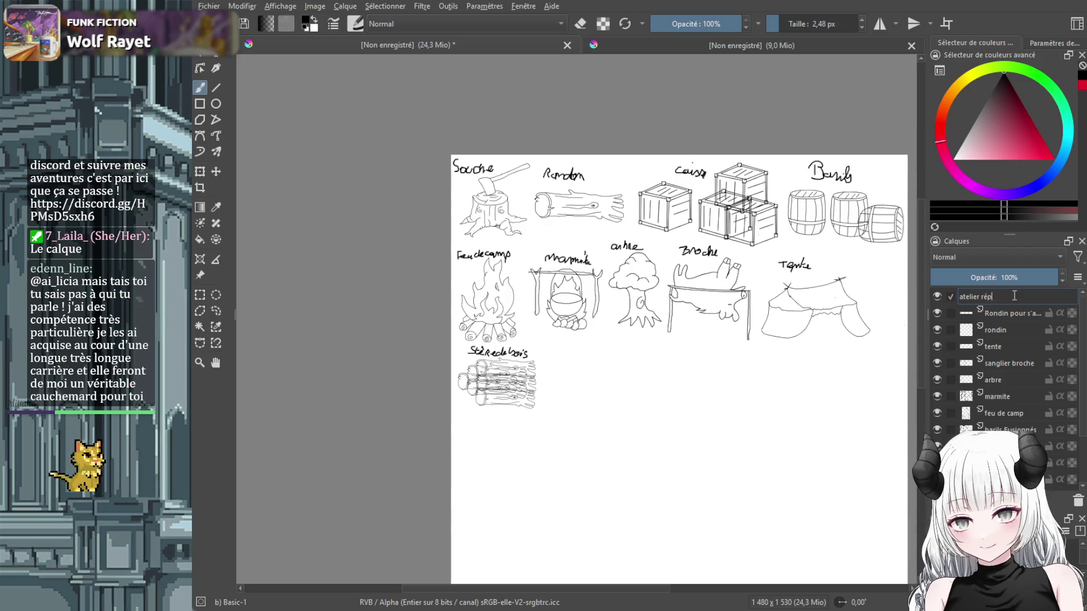
text(tion)
key(Return)
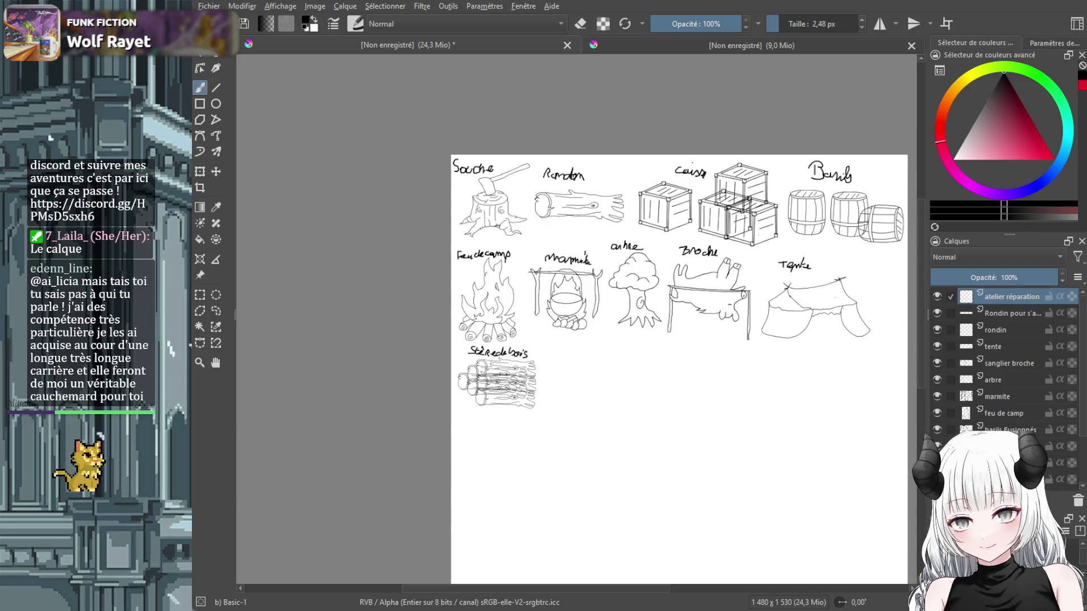
Zoom and pan to the empty space right of the woodpile.
ctrl+scroll(510, 433, up, 2)
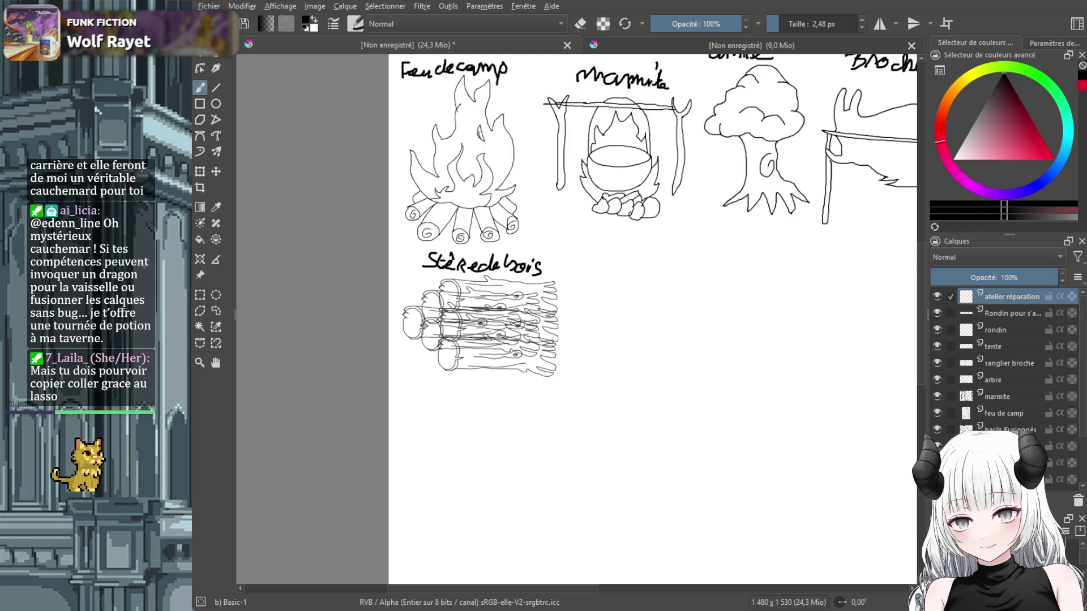
scroll(701, 338, up, 1)
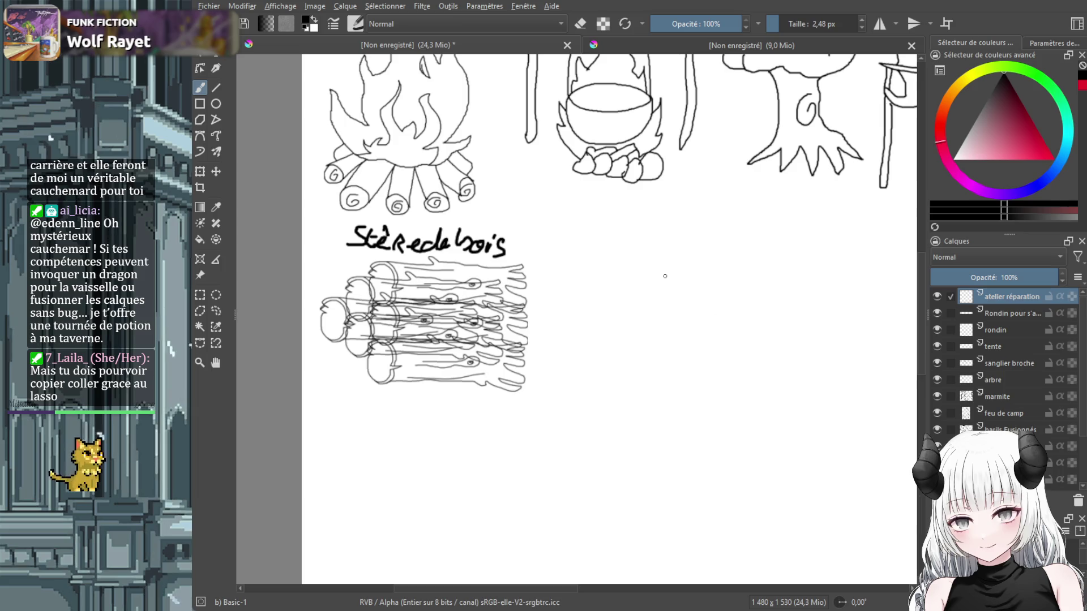
drag(556, 590, 625, 589)
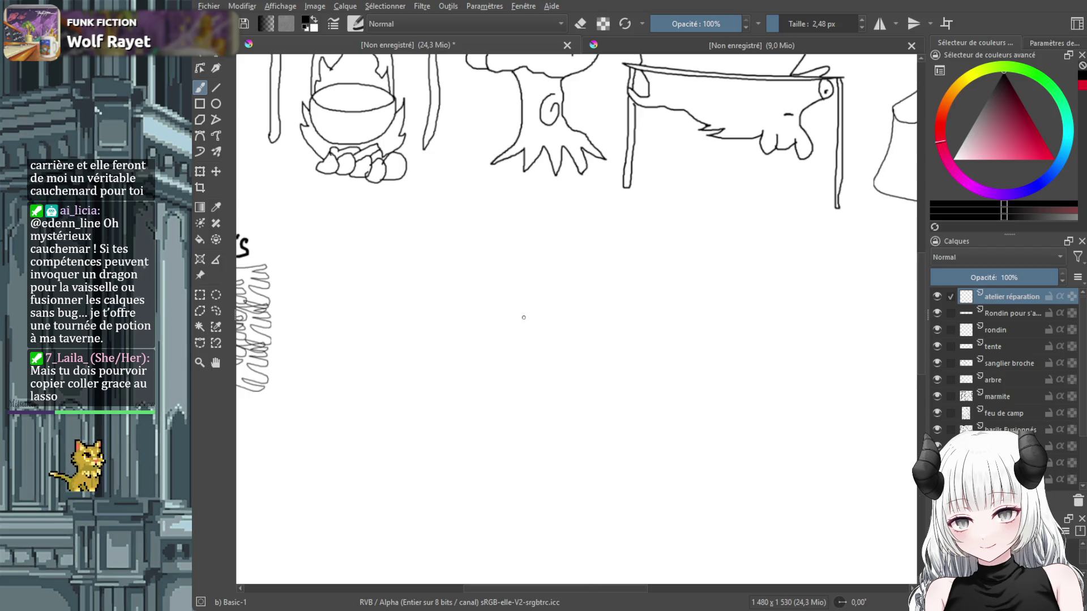
scroll(532, 321, down, 1)
scroll(532, 321, down, 1)
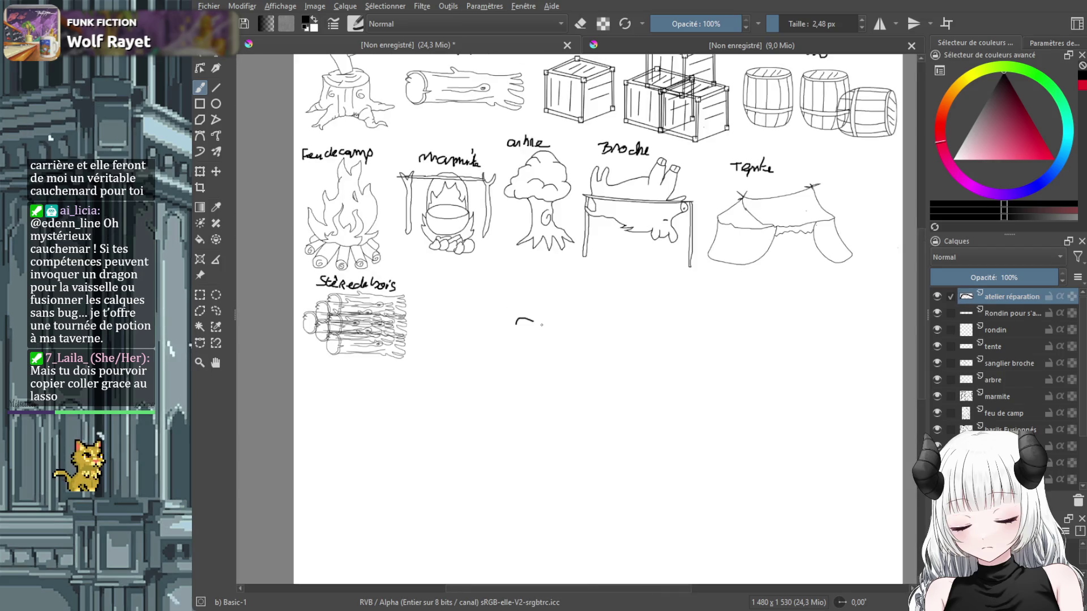
Draw the workbench slab outline with a thick front edge, hanging piece and leg.
drag(562, 326, 567, 325)
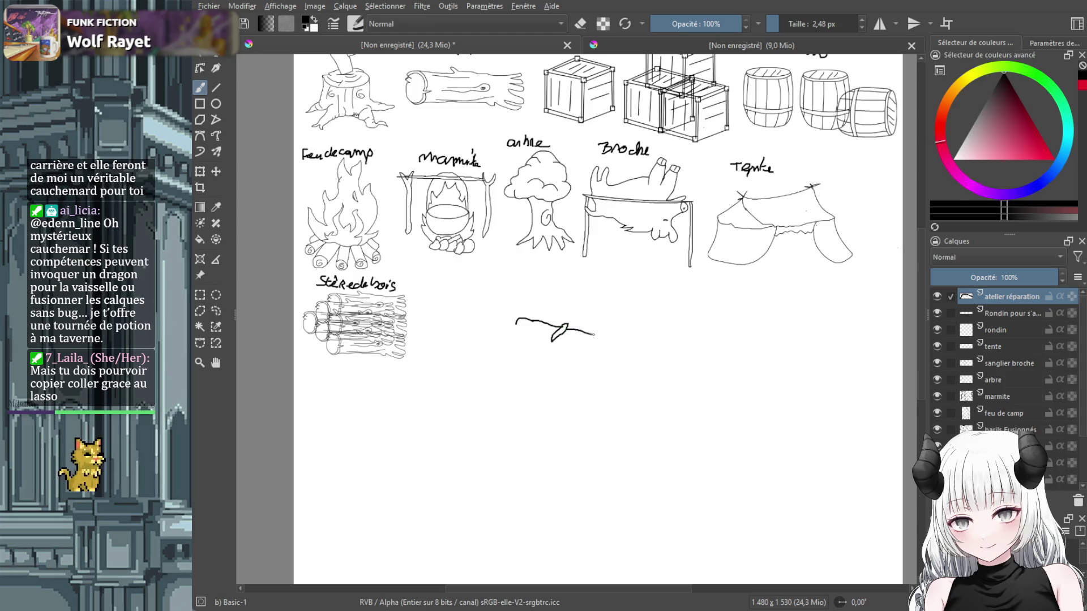
mouse_move(622, 342)
mouse_down()
mouse_move(700, 366)
mouse_move(699, 392)
mouse_up()
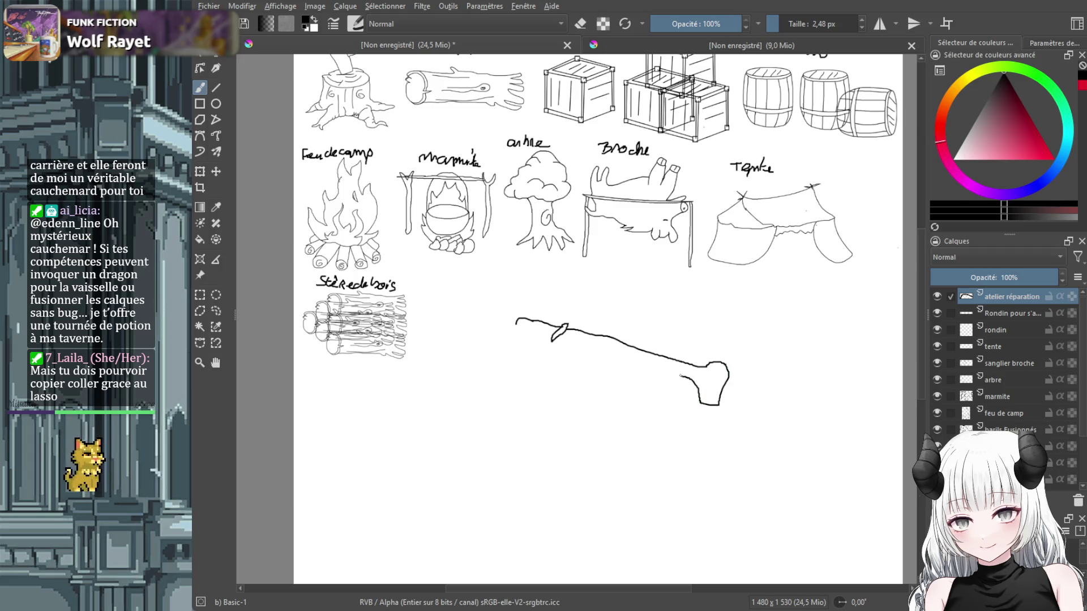
drag(638, 367, 514, 324)
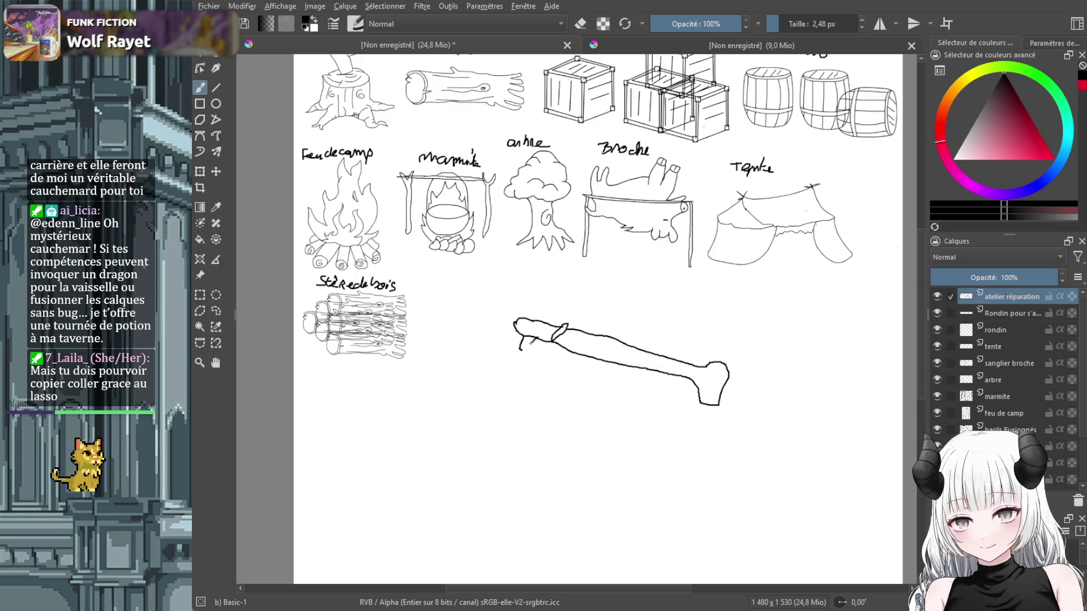
drag(538, 368, 545, 352)
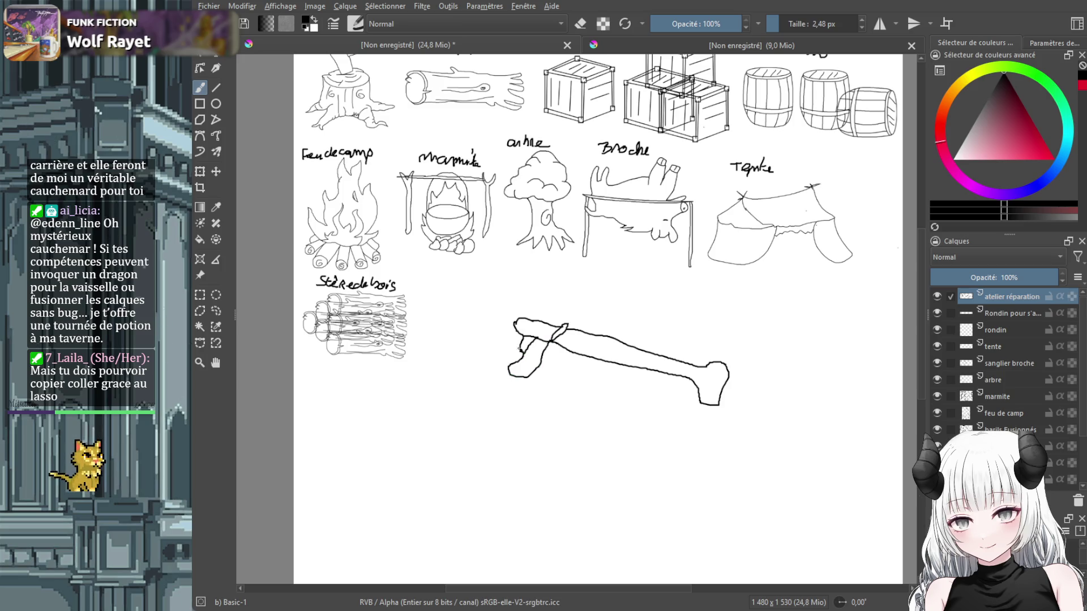
drag(521, 350, 453, 401)
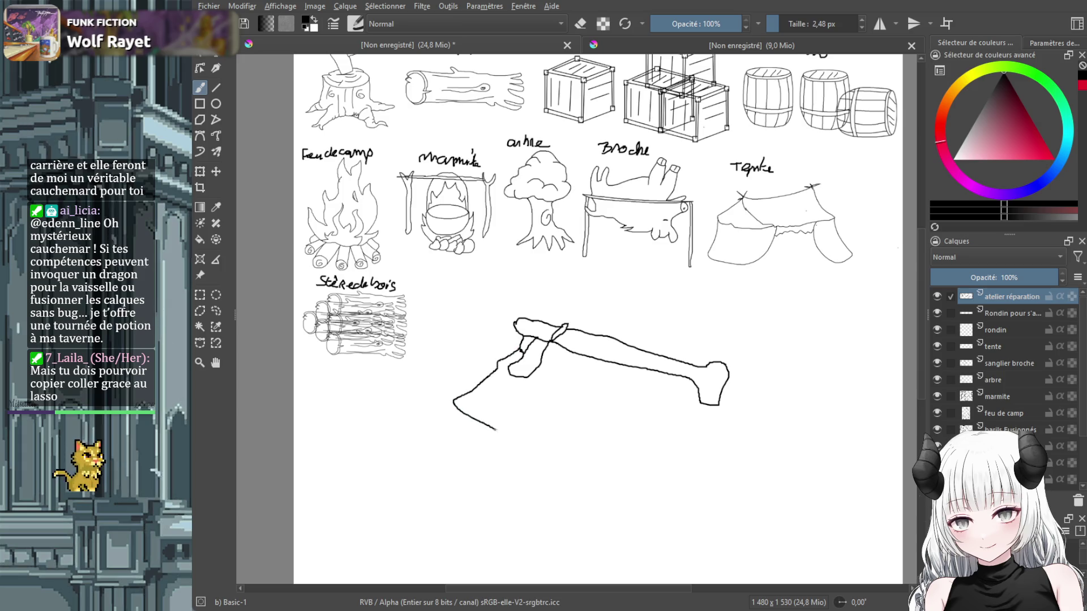
mouse_move(535, 445)
mouse_down()
mouse_move(657, 475)
mouse_move(668, 457)
mouse_move(687, 471)
mouse_up()
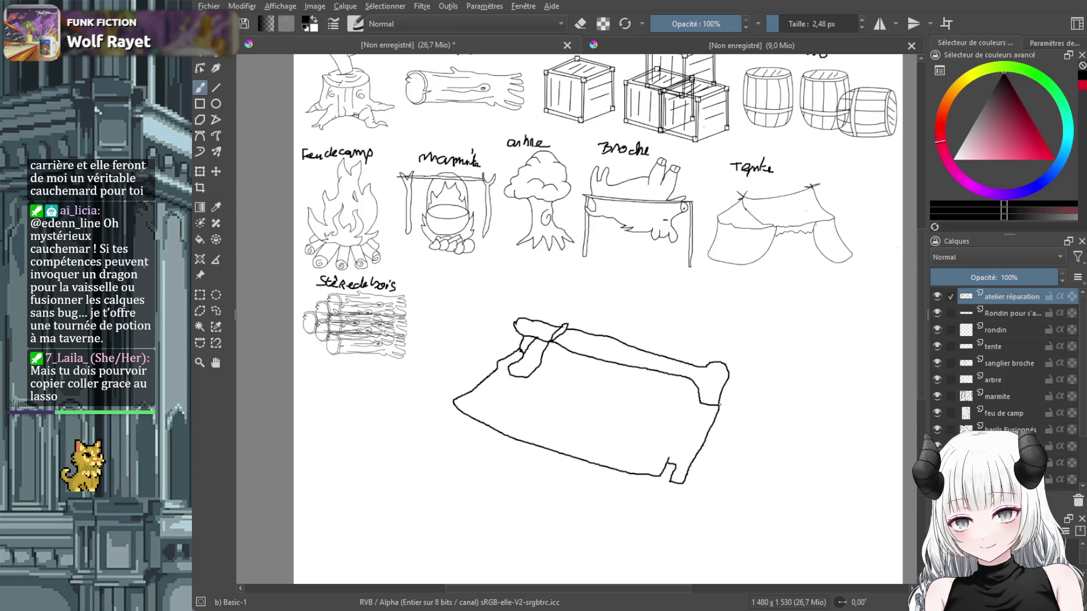
drag(719, 405, 728, 415)
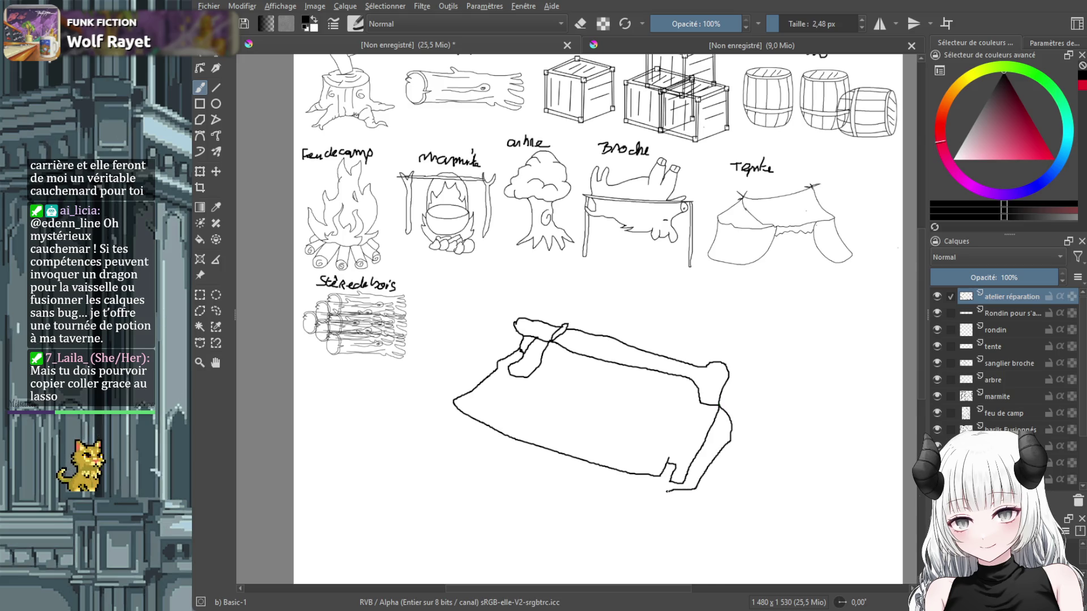
drag(616, 484, 452, 402)
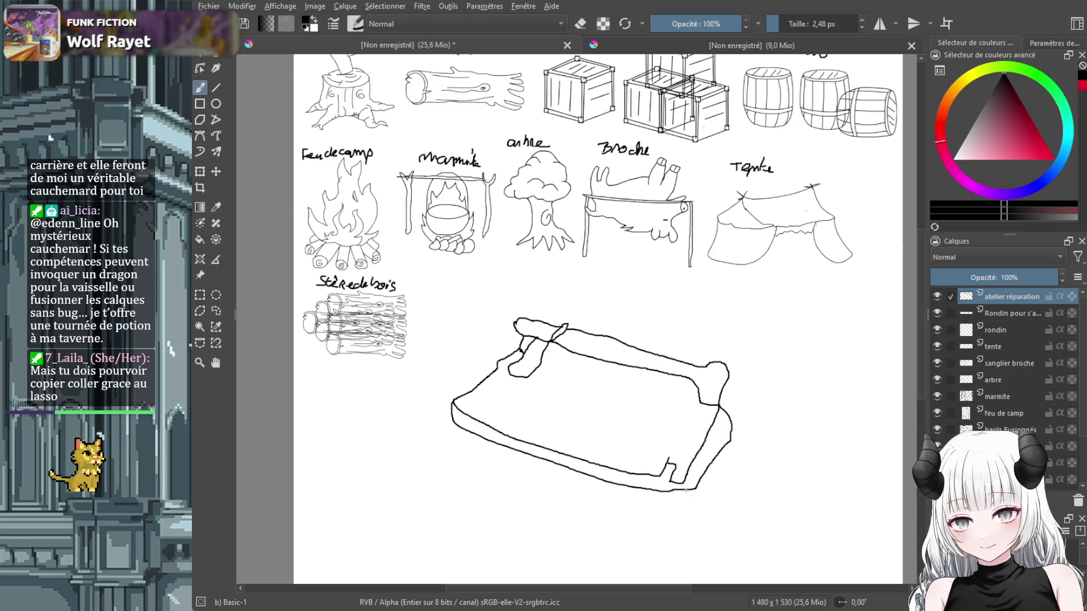
mouse_move(686, 492)
mouse_down()
mouse_move(686, 533)
mouse_move(659, 492)
mouse_move(468, 448)
mouse_move(465, 479)
mouse_move(649, 523)
mouse_up()
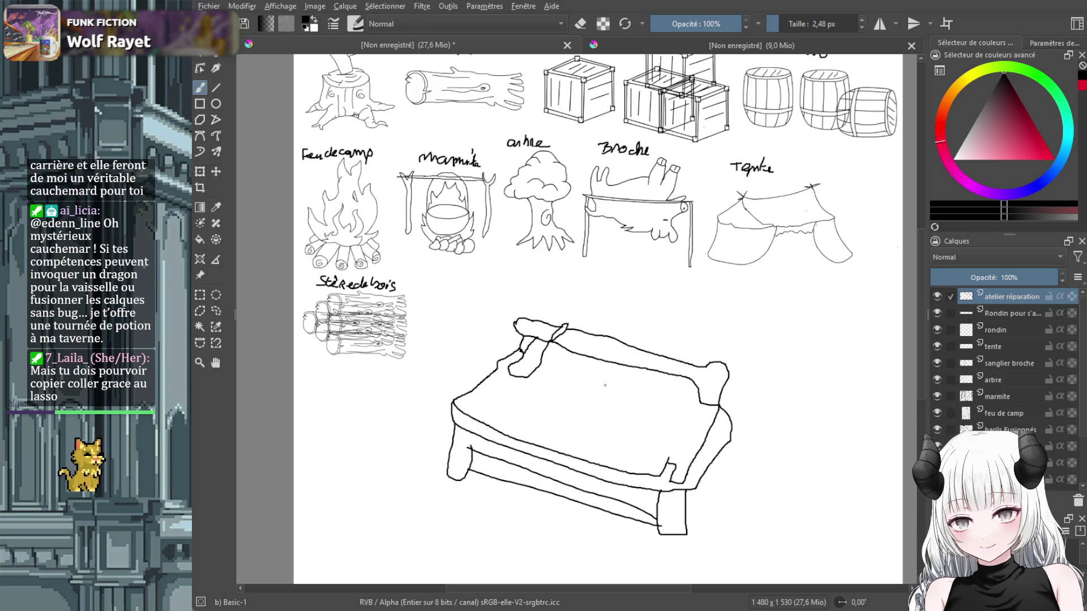
Add a line across the tabletop and a small rounded tool lying on it.
drag(544, 366, 699, 413)
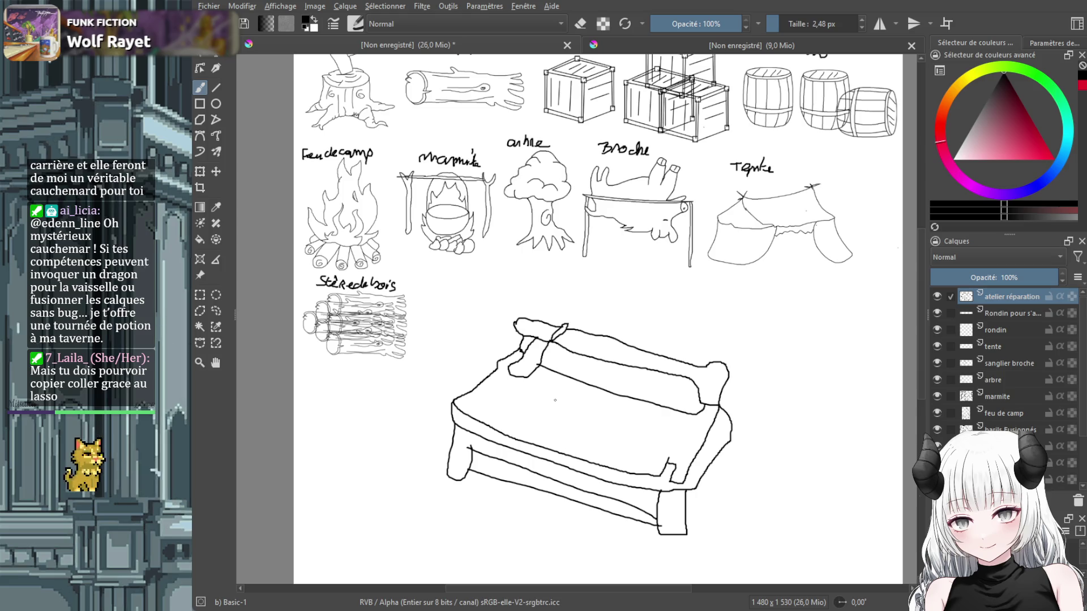
mouse_move(555, 400)
mouse_down()
mouse_move(597, 425)
mouse_move(569, 403)
mouse_move(614, 421)
mouse_move(584, 451)
mouse_up()
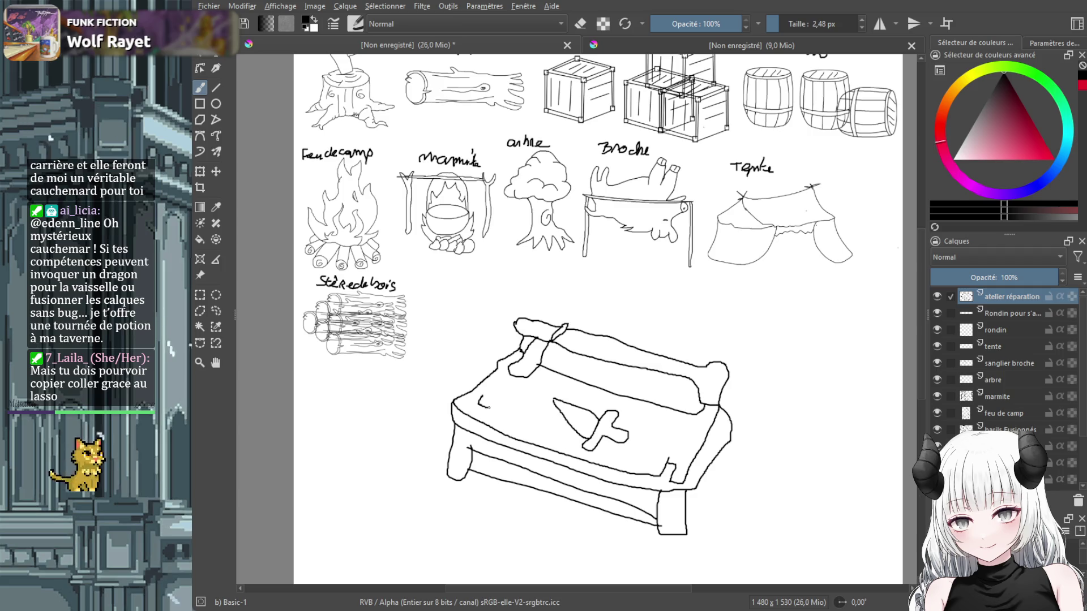
drag(488, 406, 502, 411)
drag(513, 404, 515, 420)
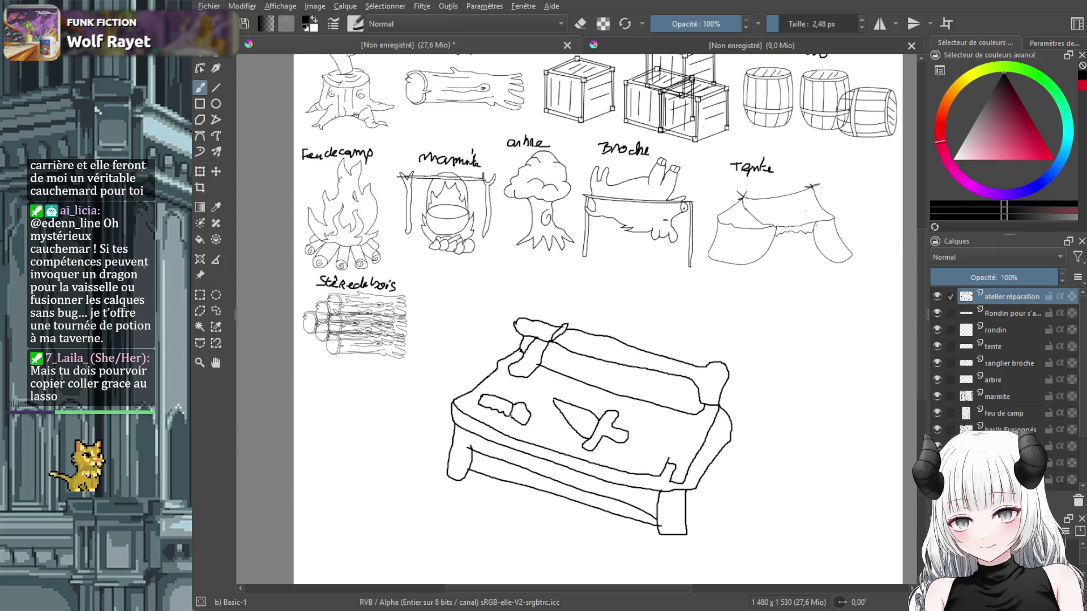
Scale the workbench sketch down and place it just right of the 'Stère de bois' woodpile.
key(minus)
key(minus)
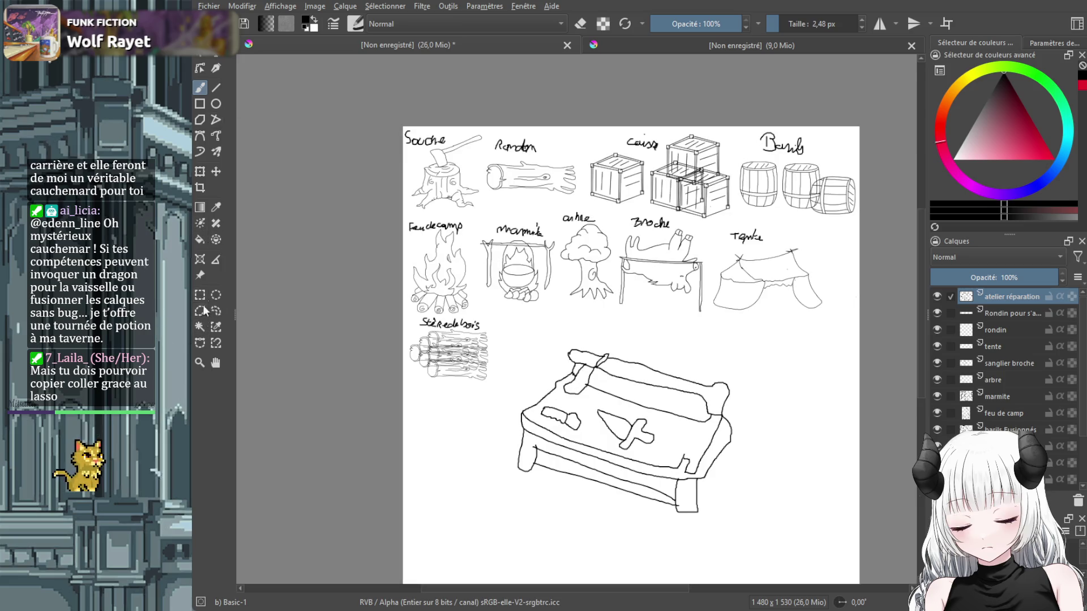
click(203, 172)
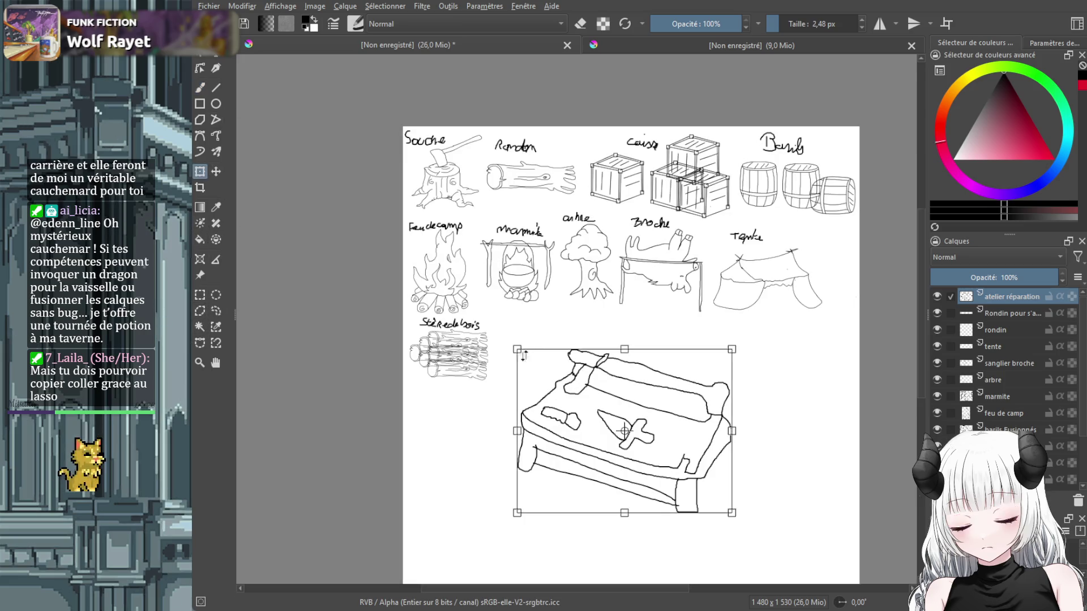
drag(535, 362, 653, 452)
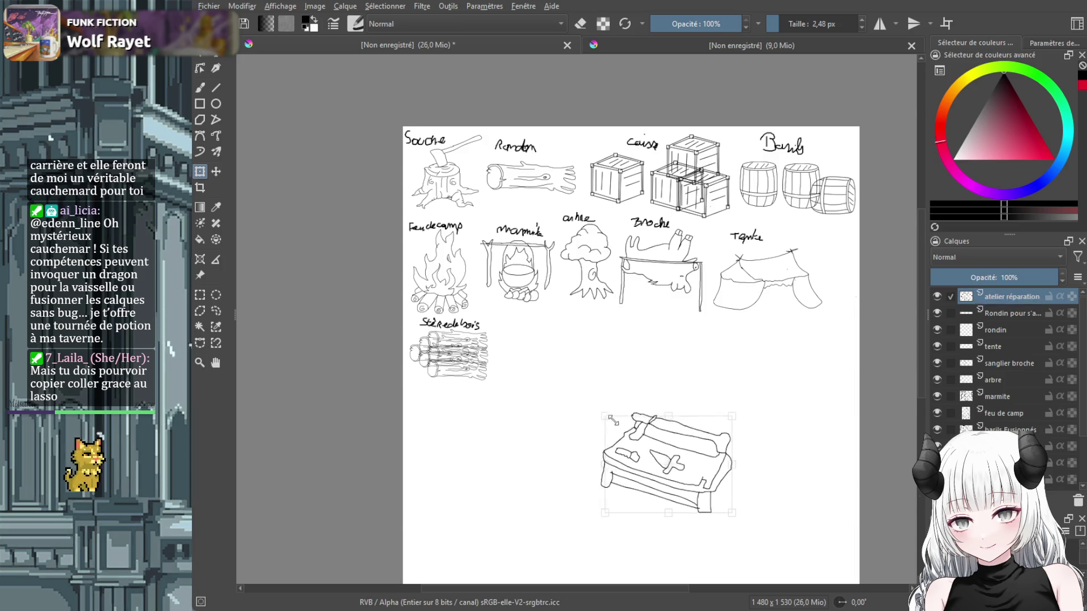
drag(714, 483, 573, 368)
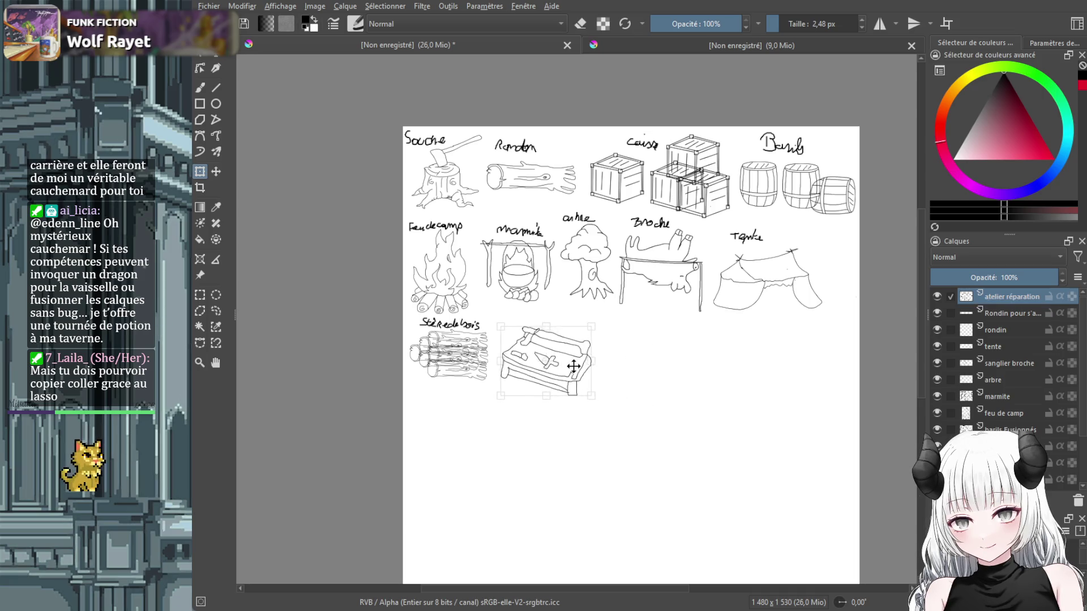
drag(595, 327, 583, 333)
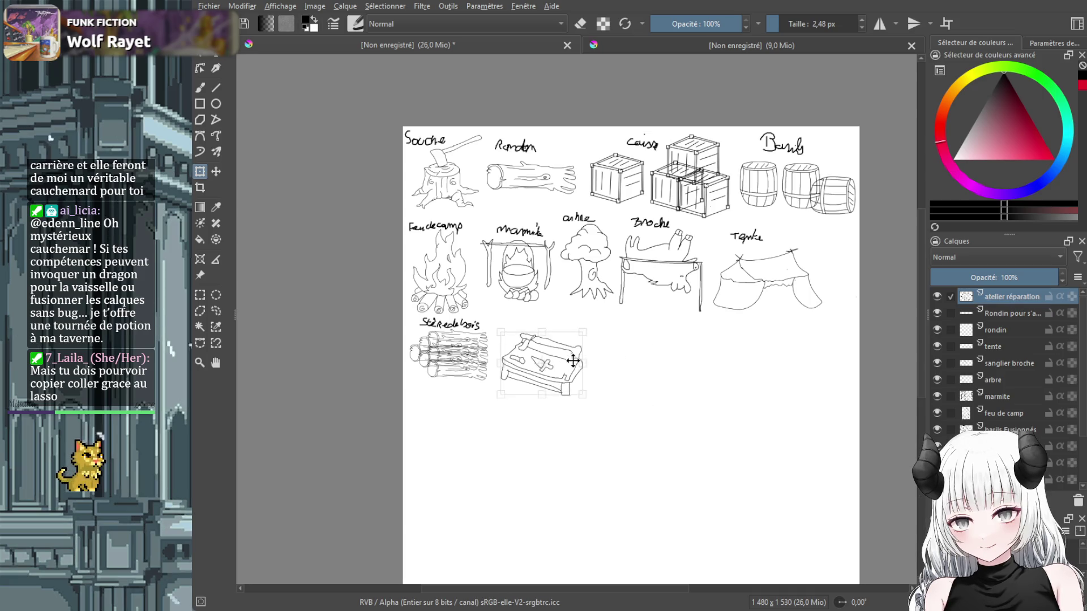
drag(568, 369, 565, 362)
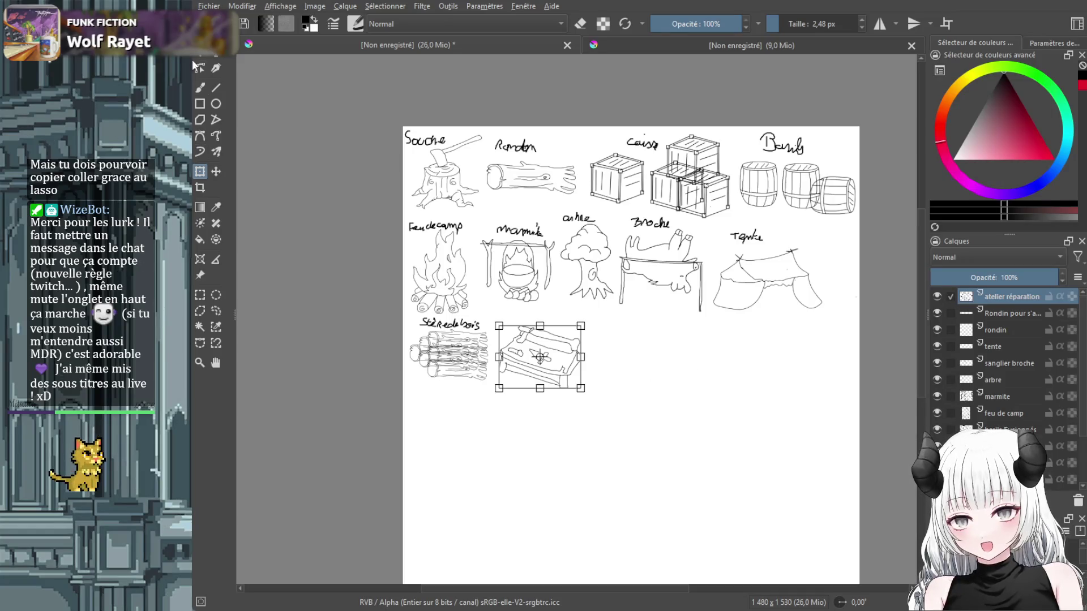
click(201, 88)
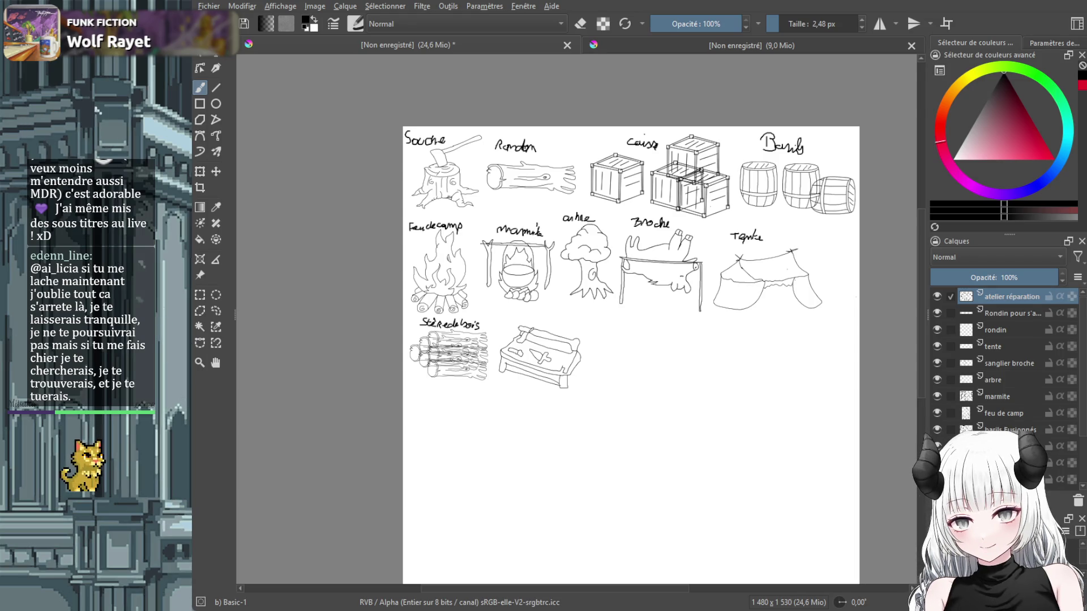
Handwrite the 'Atelier Réparation' label above the workbench sketch.
scroll(654, 410, up, 3)
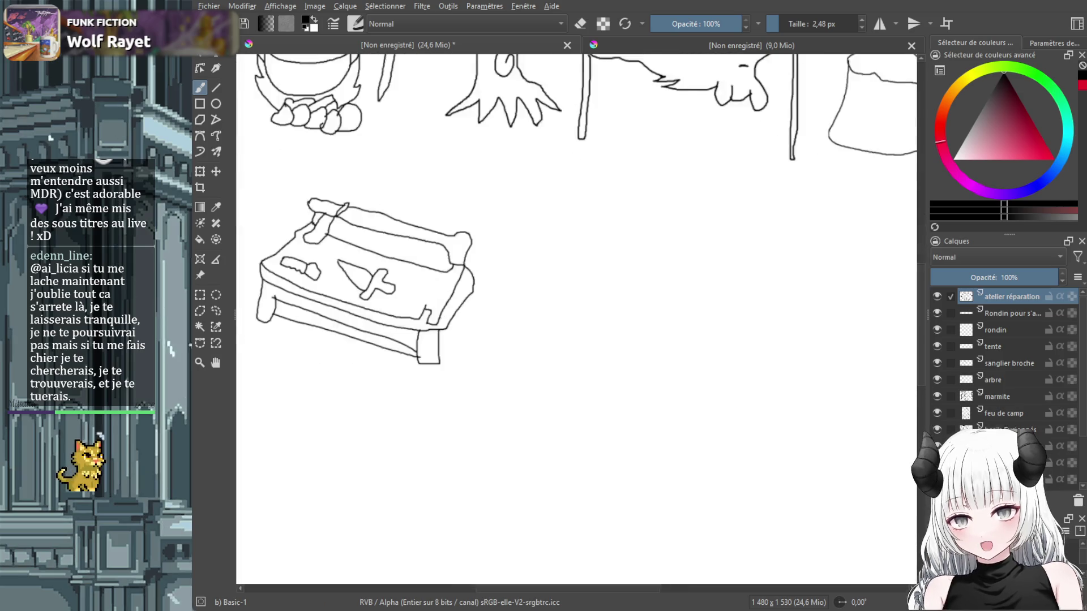
scroll(653, 411, down, 1)
drag(660, 589, 599, 589)
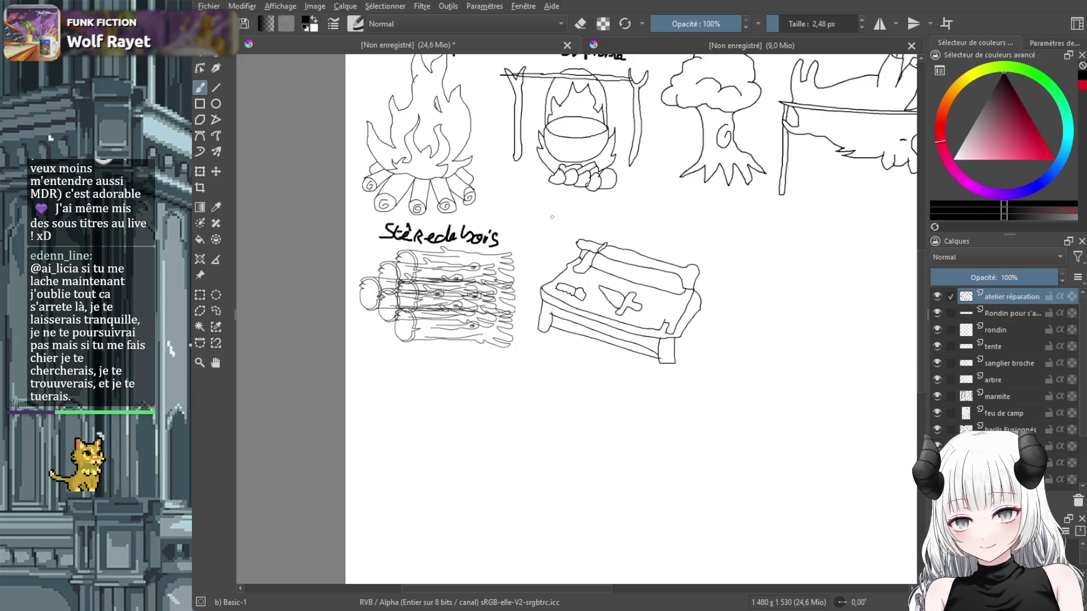
mouse_move(550, 226)
mouse_down()
mouse_move(603, 221)
mouse_move(637, 236)
mouse_move(634, 218)
mouse_move(647, 237)
mouse_move(676, 216)
mouse_move(699, 251)
mouse_up()
click(599, 208)
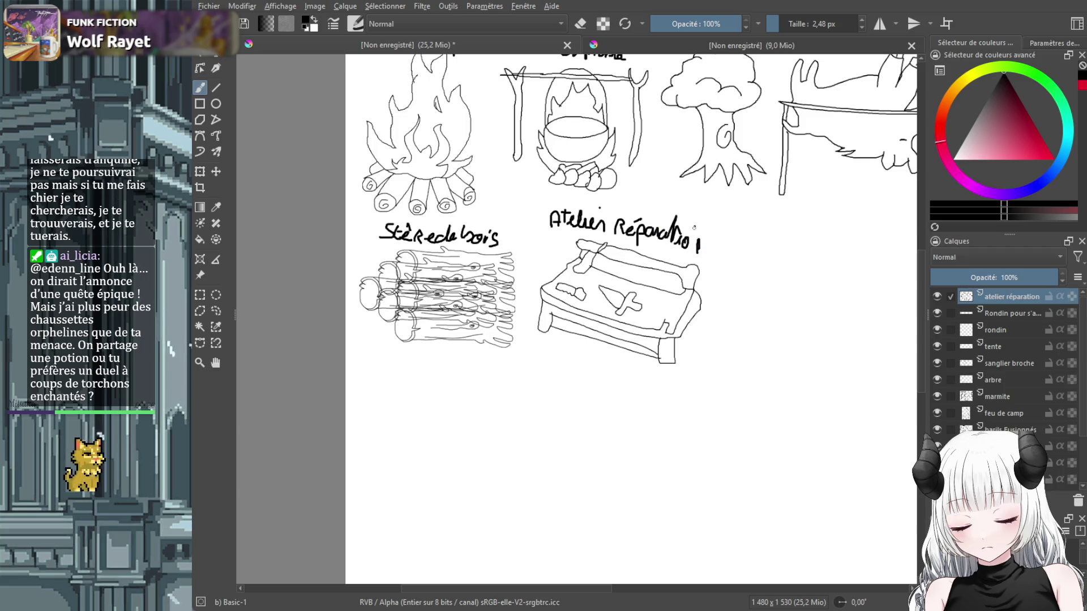
Add a new paint layer, 'Calque de dessin 2', above 'atelier réparation' in the stack.
drag(576, 534, 287, 532)
scroll(520, 408, down, 3)
scroll(521, 407, up, 2)
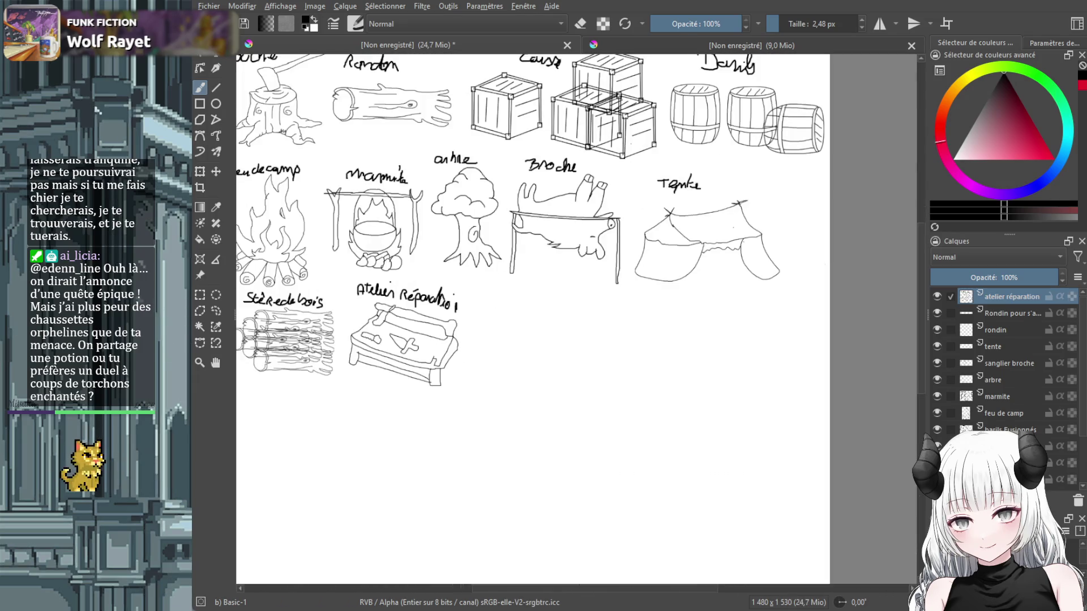
scroll(921, 378, down, 3)
scroll(924, 416, up, 1)
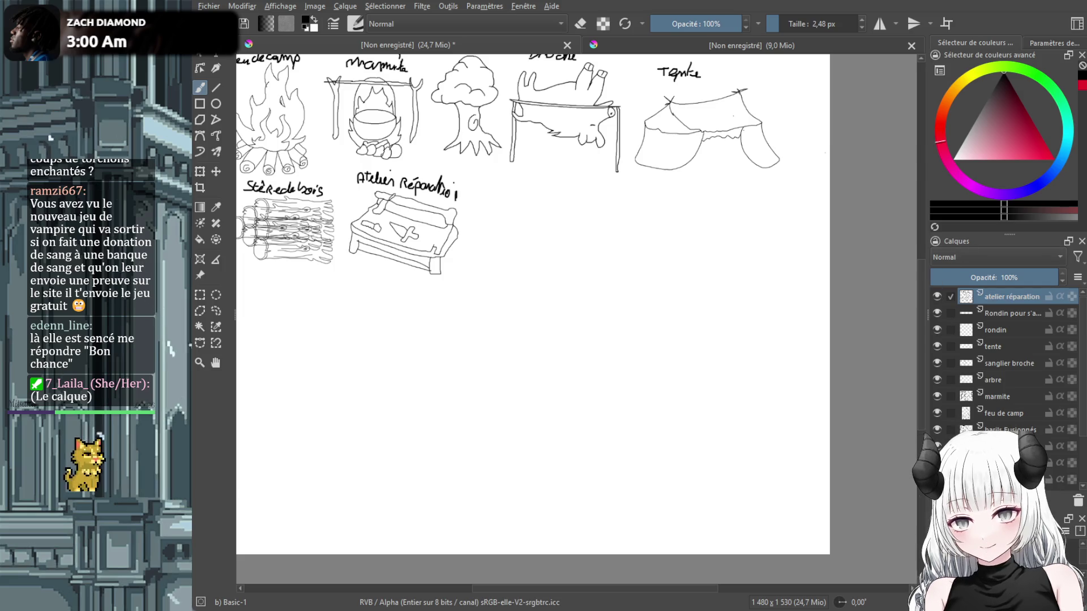
key(Insert)
double_click(1018, 296)
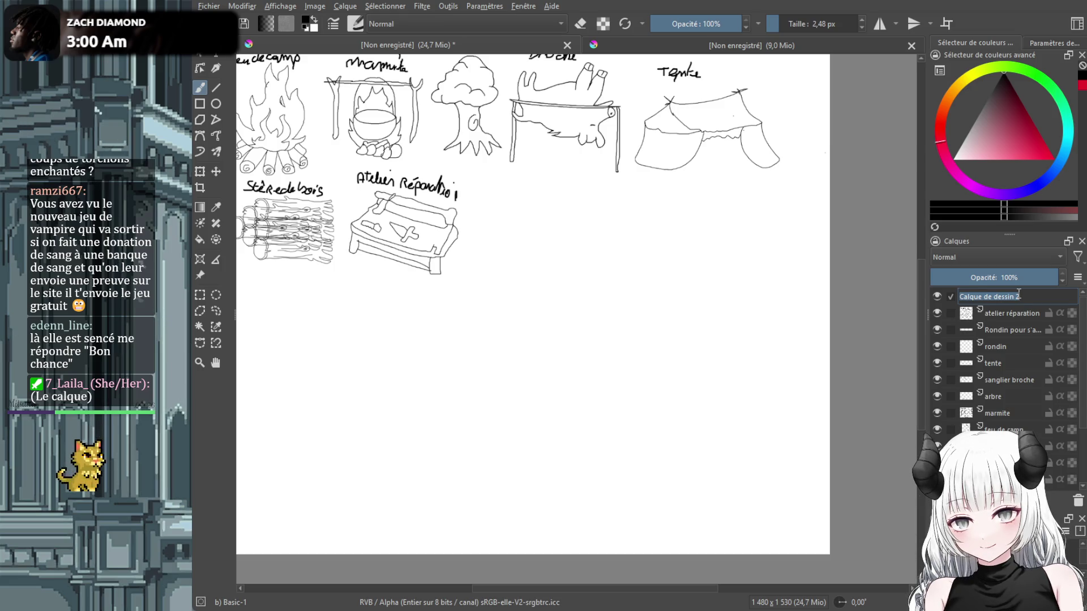
Rename the new layer 'rangement d'arme' and make it the active drawing layer.
text(rangement d'ar)
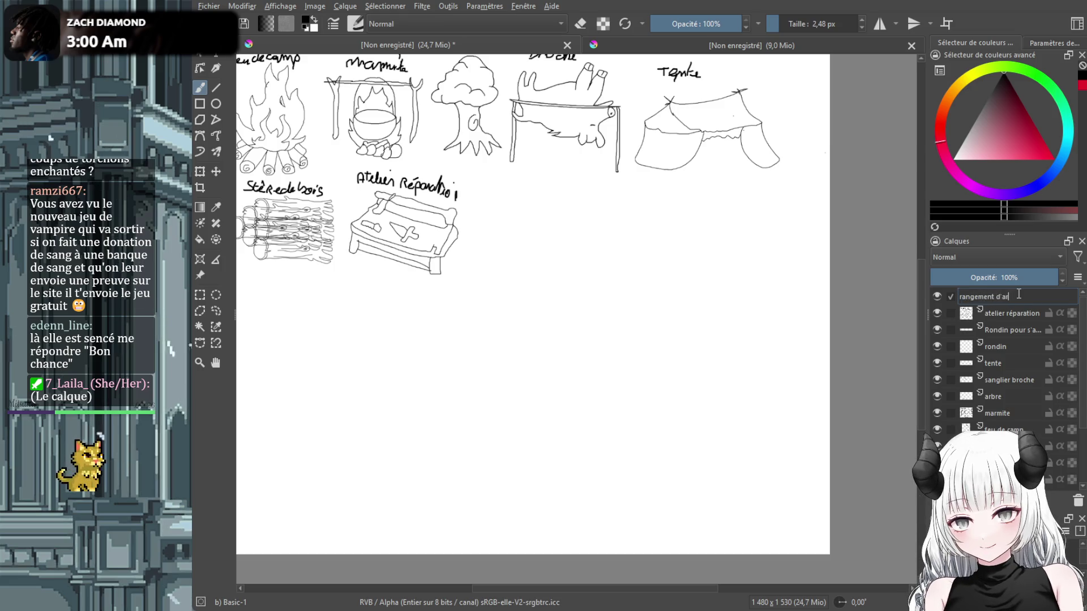
text(me)
click(1012, 317)
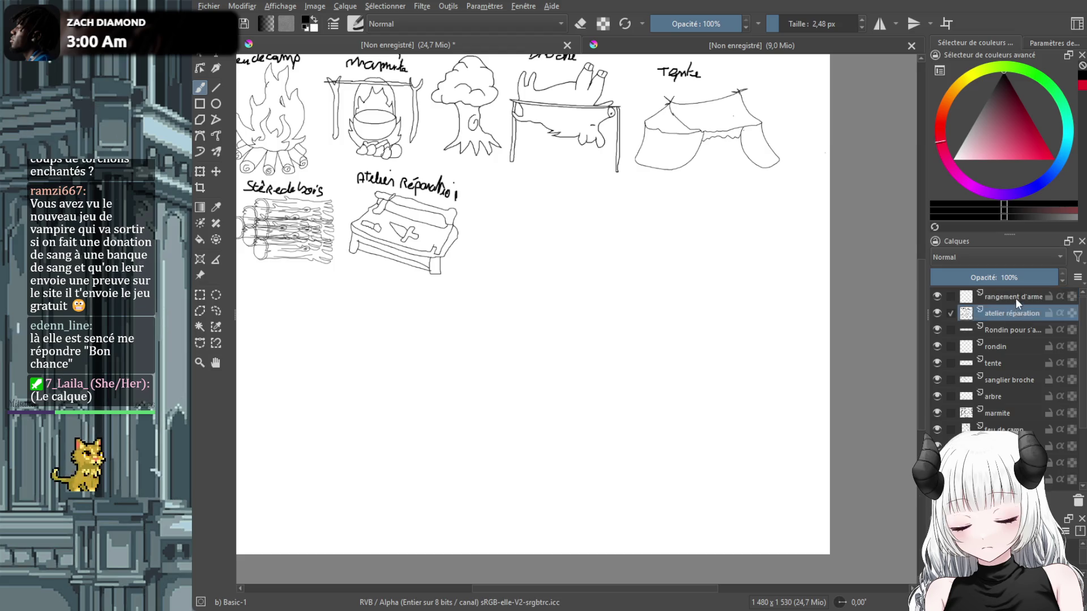
click(1017, 300)
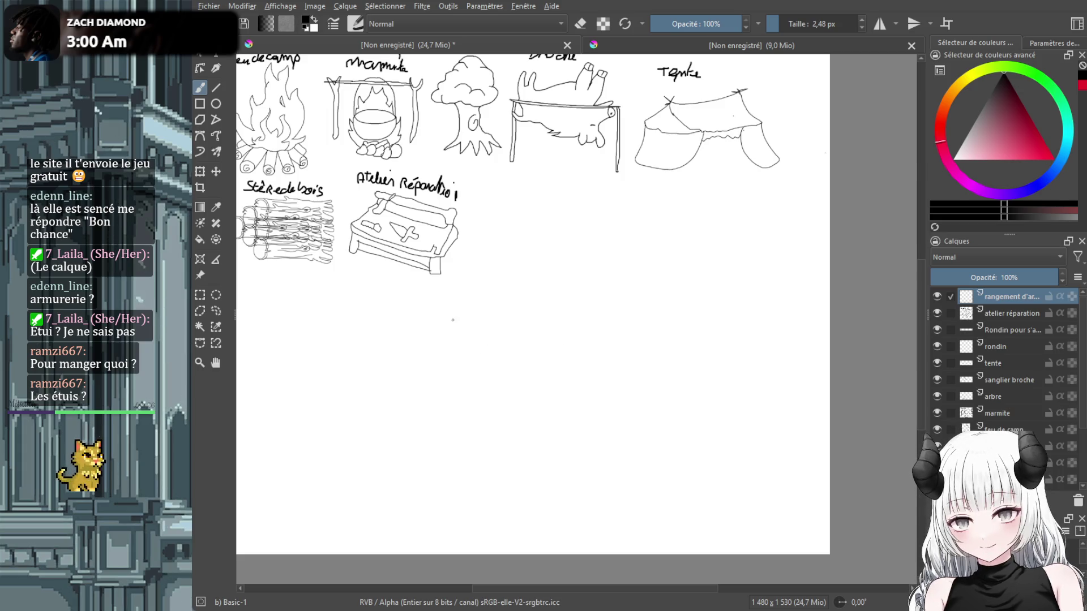
Draw the rack frame: top bar, two posts, two crossbars and vertical dividers.
mouse_move(443, 320)
mouse_down()
mouse_move(610, 324)
mouse_move(610, 445)
mouse_move(623, 322)
mouse_move(612, 311)
mouse_up()
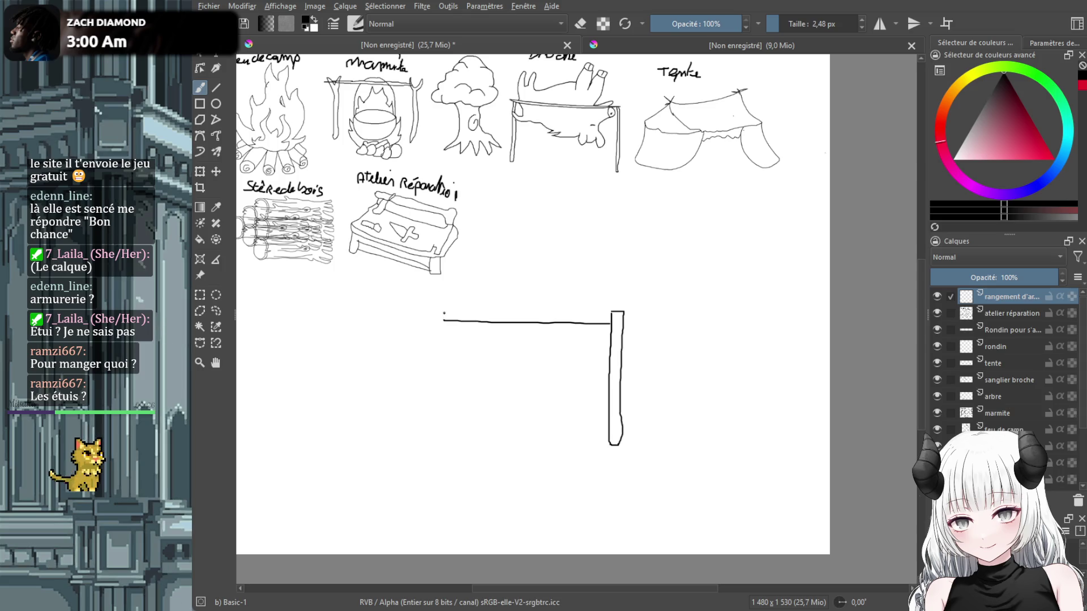
drag(443, 313, 426, 311)
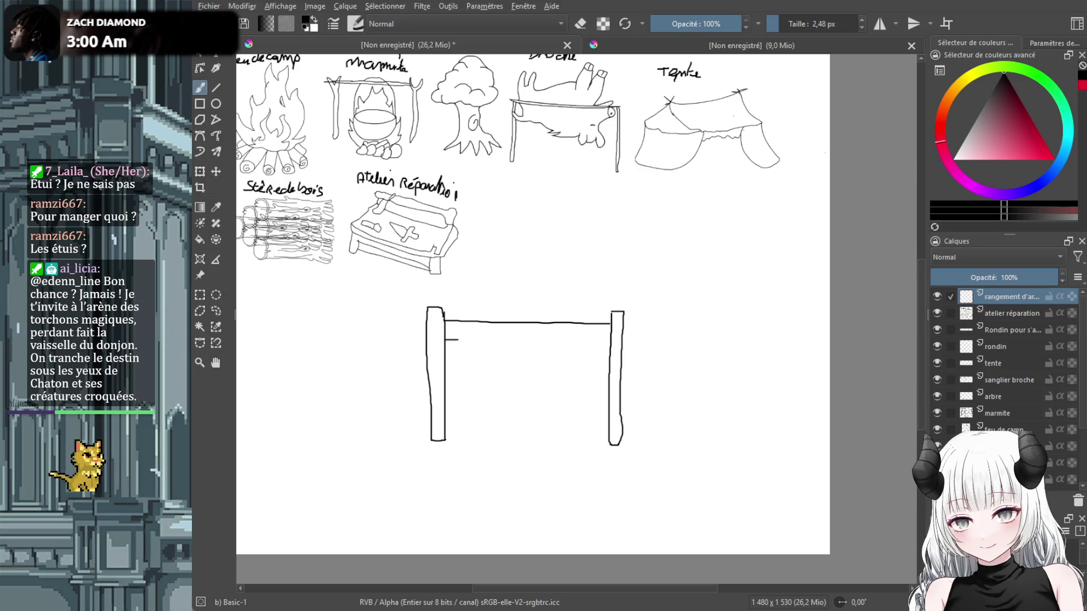
drag(458, 340, 613, 342)
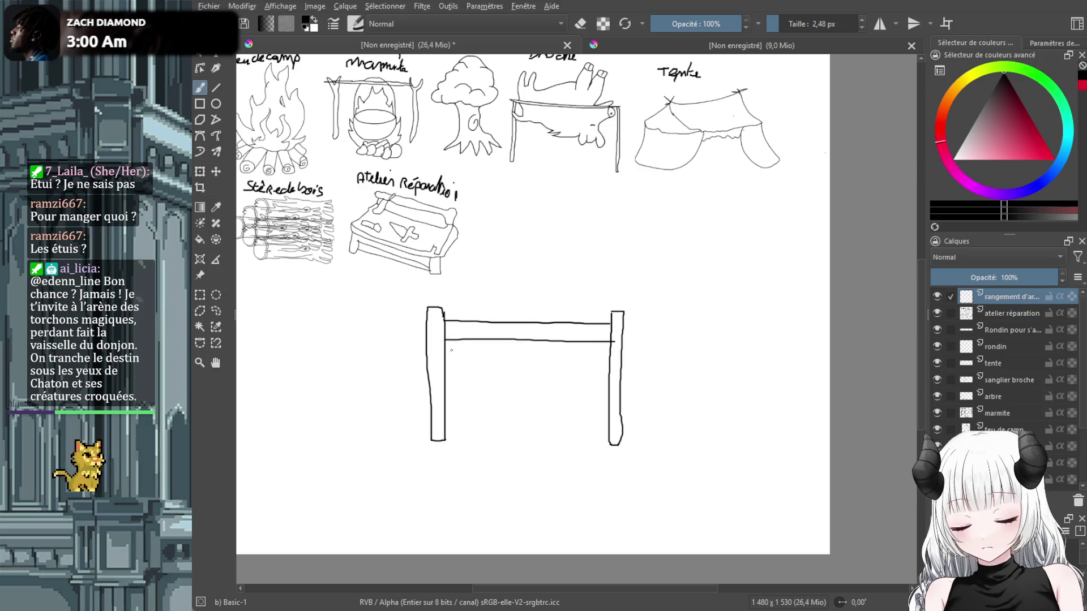
drag(453, 427, 599, 429)
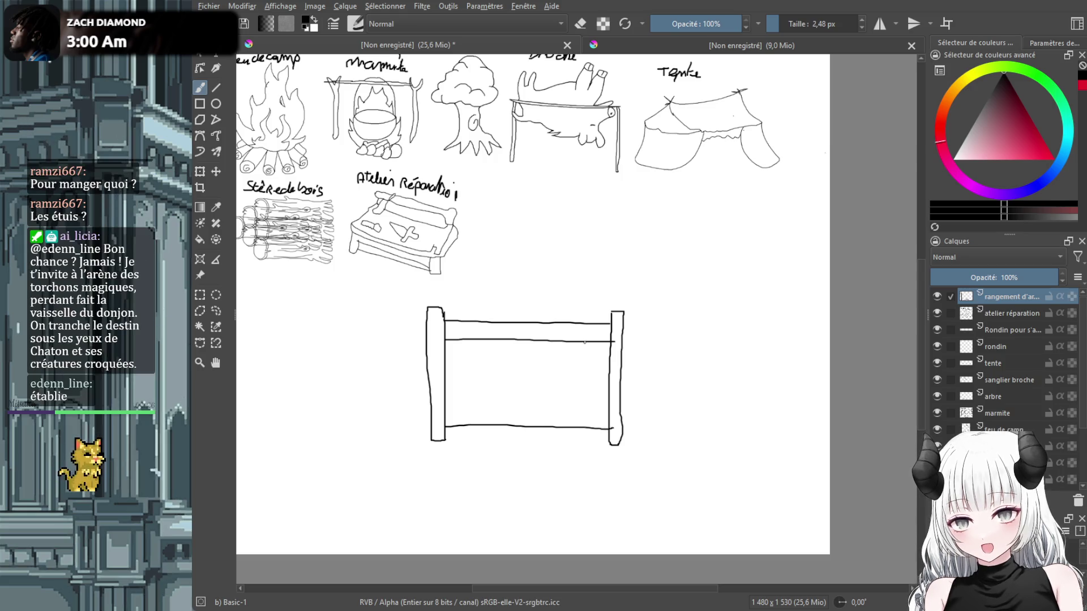
drag(585, 343, 587, 421)
drag(551, 346, 548, 402)
drag(505, 345, 506, 396)
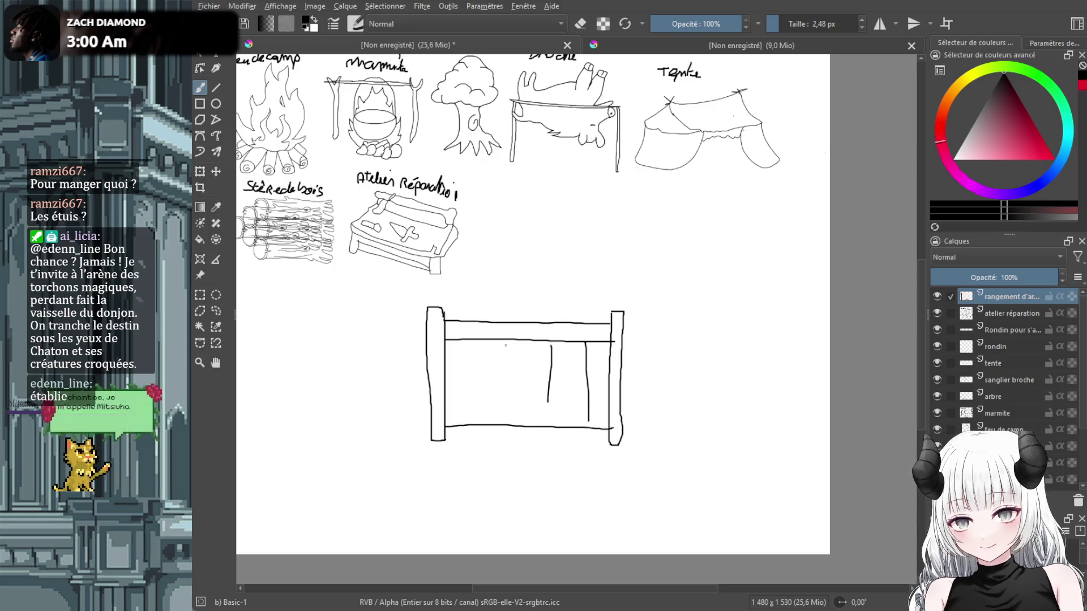
drag(471, 363, 465, 403)
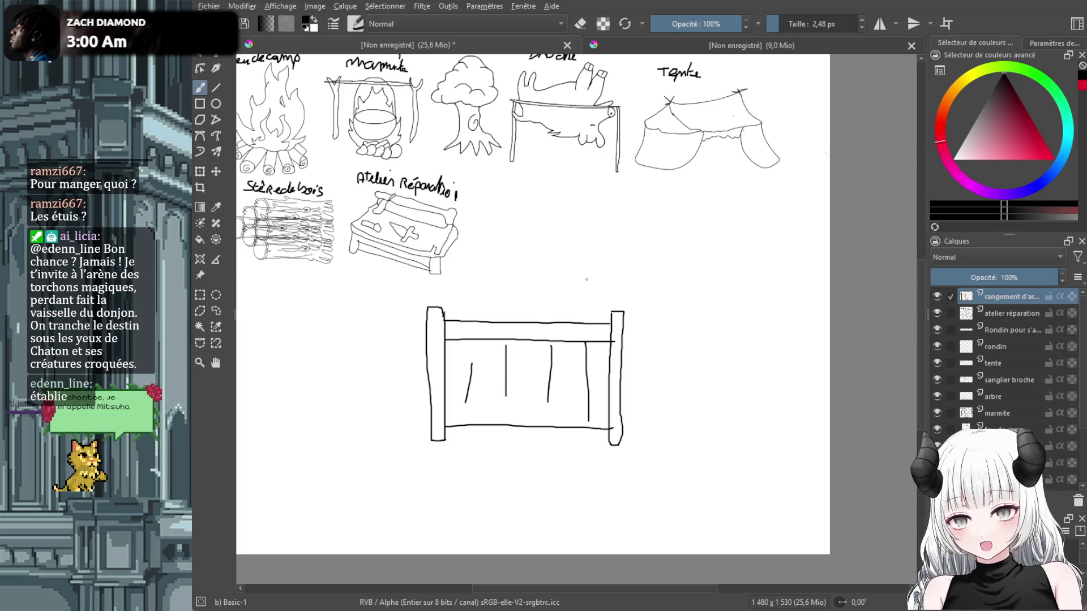
Add a sword hilt, a tall staff, another shaft and an axe to the rack.
mouse_move(586, 289)
mouse_down()
mouse_move(586, 266)
mouse_move(594, 308)
mouse_up()
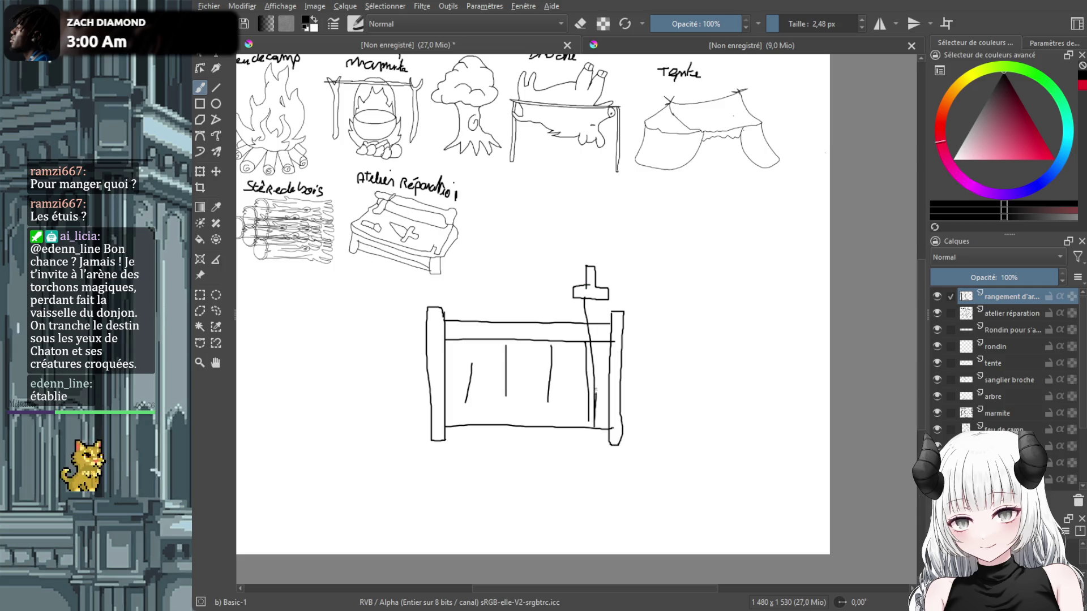
drag(553, 270, 555, 430)
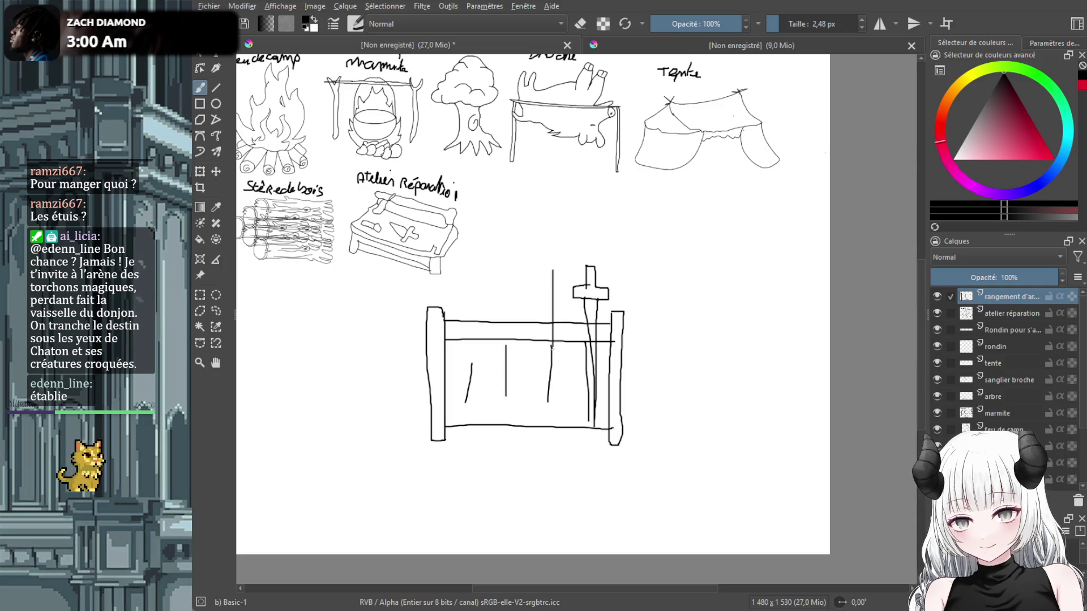
drag(564, 378, 563, 266)
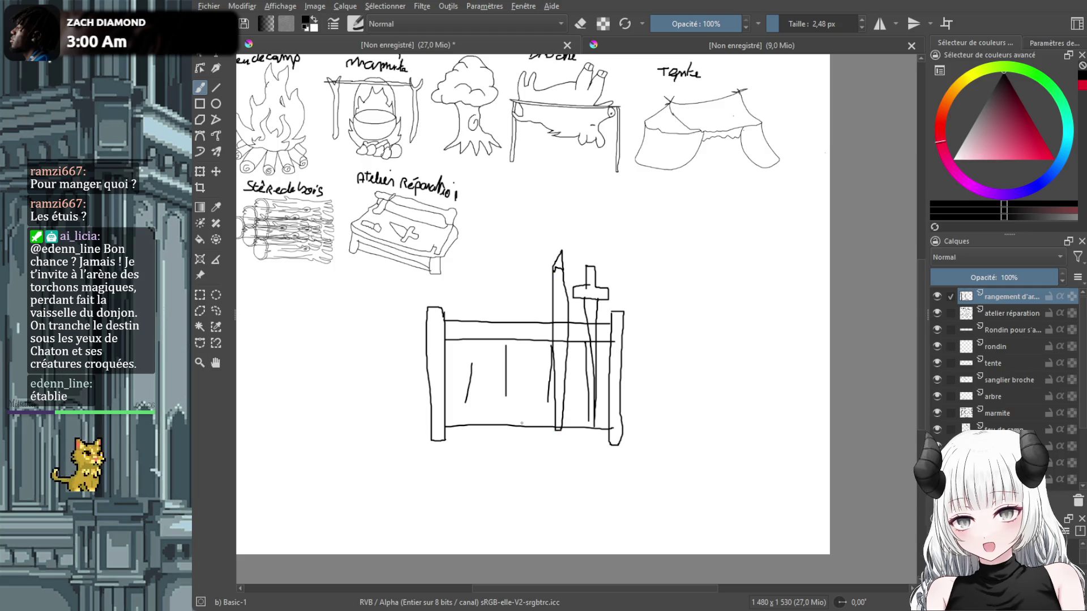
mouse_move(525, 424)
mouse_down()
mouse_move(527, 330)
mouse_move(506, 298)
mouse_move(534, 321)
mouse_move(536, 409)
mouse_up()
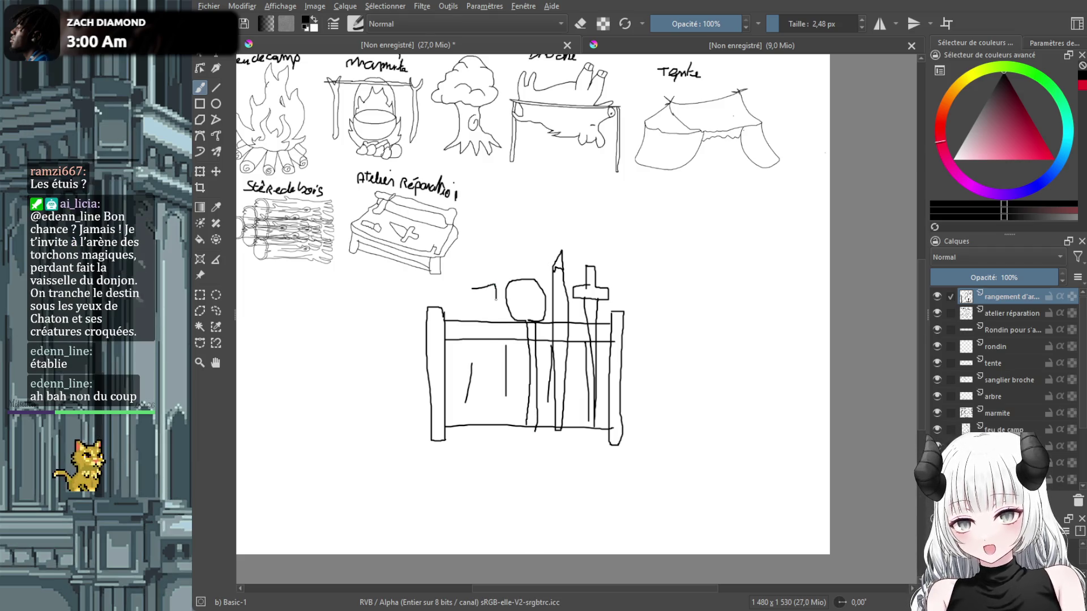
mouse_move(472, 288)
mouse_down()
mouse_move(475, 315)
mouse_move(456, 312)
mouse_move(472, 420)
mouse_up()
drag(469, 312, 467, 424)
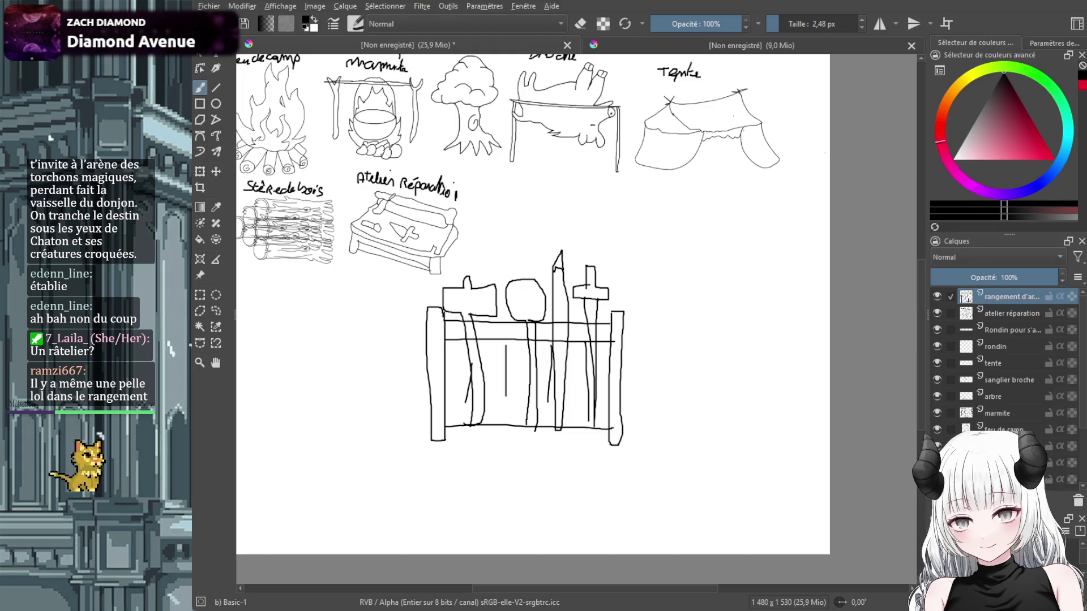
Scale the weapon rack down and line it up just right of the workbench sketch.
click(200, 171)
drag(425, 249, 528, 351)
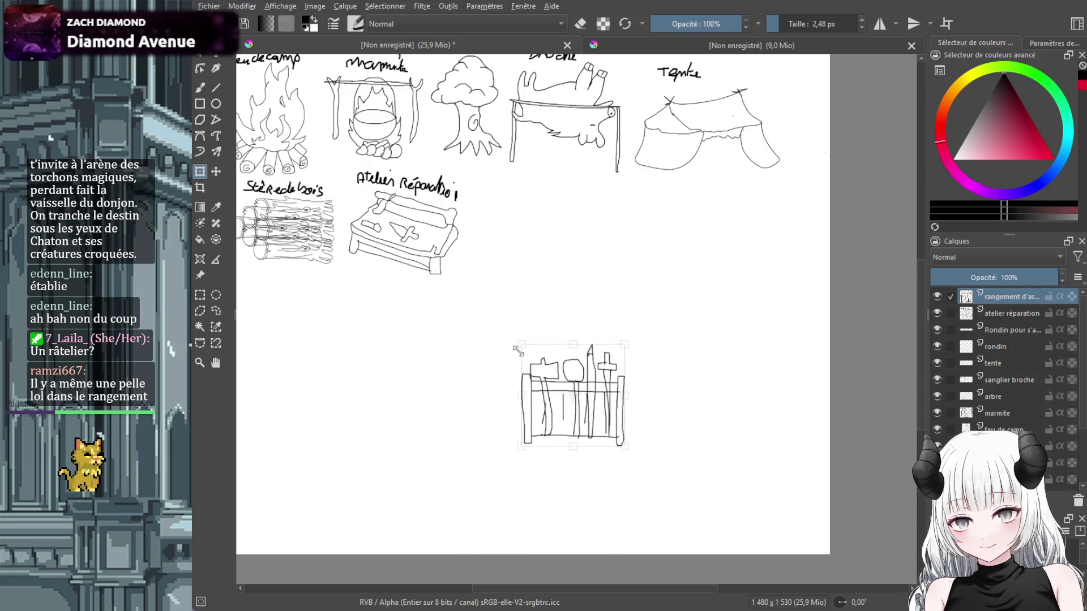
drag(594, 412, 546, 250)
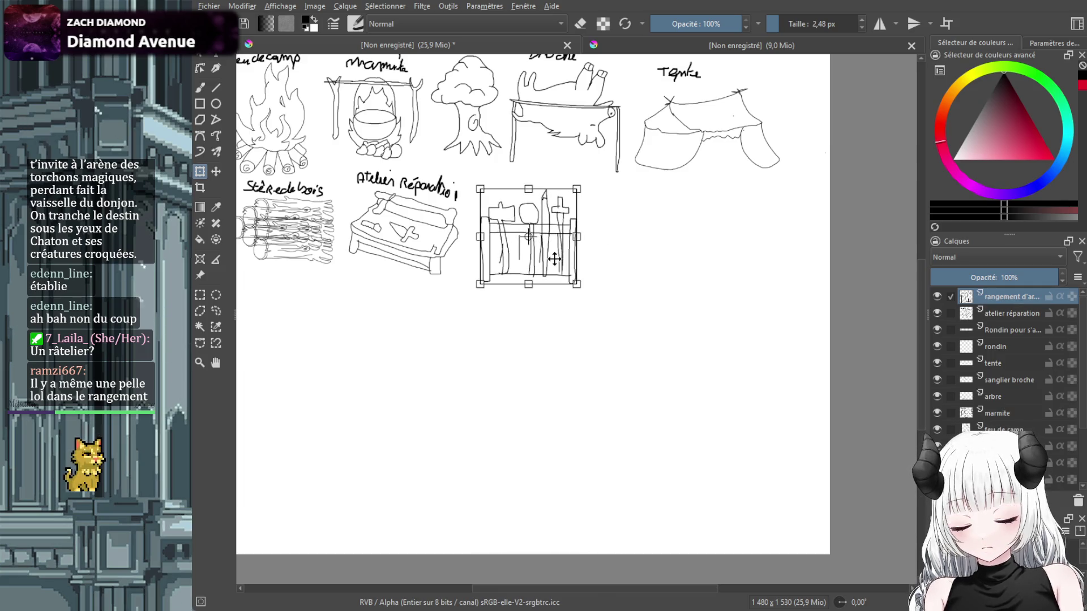
drag(554, 259, 547, 255)
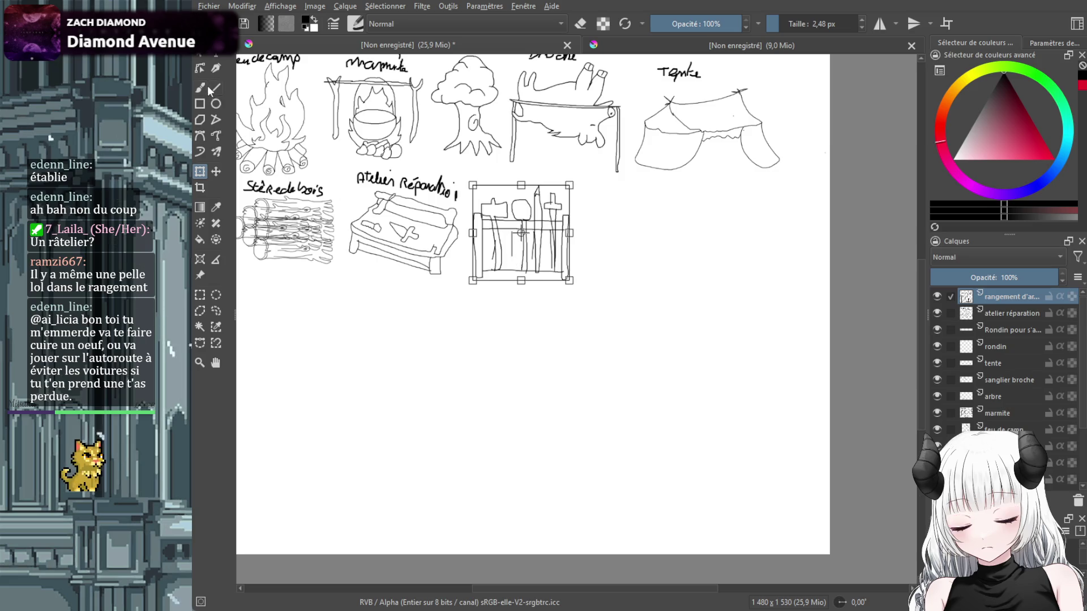
click(202, 88)
scroll(468, 174, up, 2)
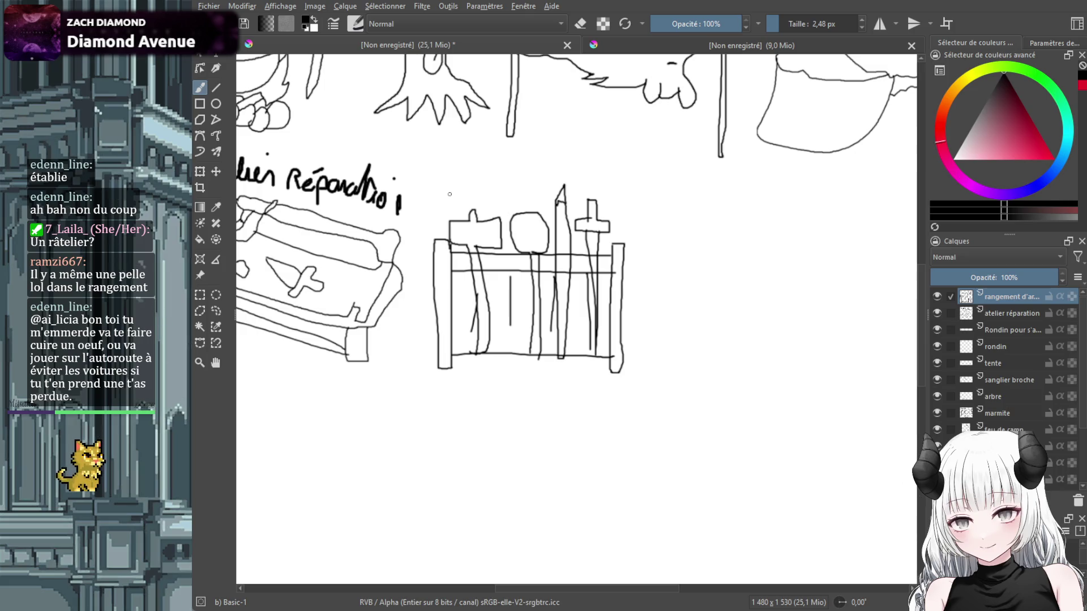
Handwrite 'Ratelier' above the weapon-rack sketch.
mouse_move(453, 189)
mouse_down()
mouse_move(461, 165)
mouse_move(463, 189)
mouse_move(467, 177)
mouse_move(477, 189)
mouse_up()
mouse_move(480, 189)
mouse_down()
mouse_move(490, 161)
mouse_move(488, 189)
mouse_move(553, 179)
mouse_up()
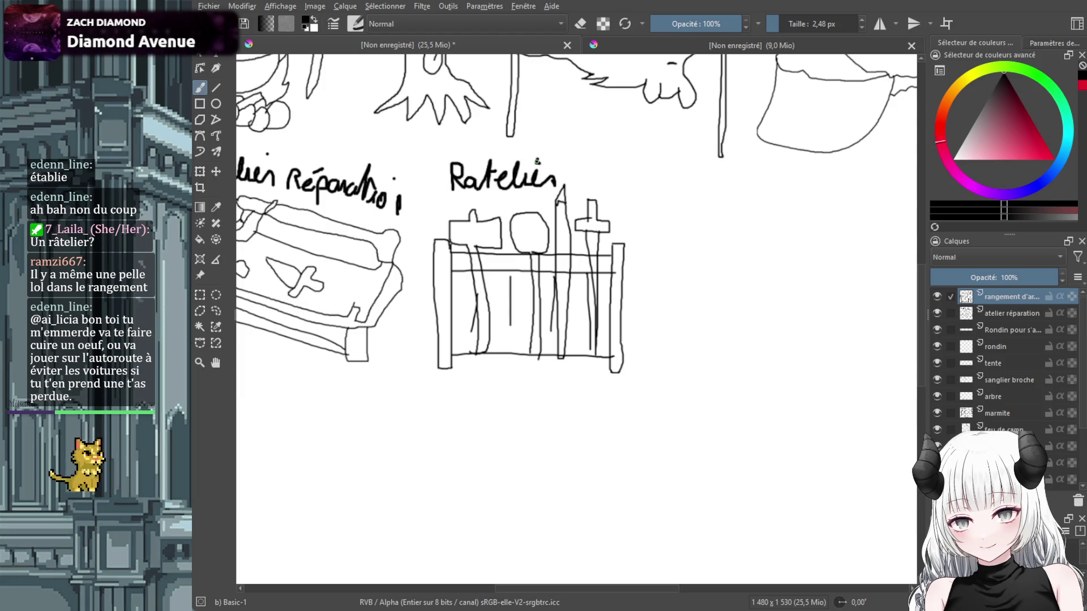
scroll(572, 181, down, 2)
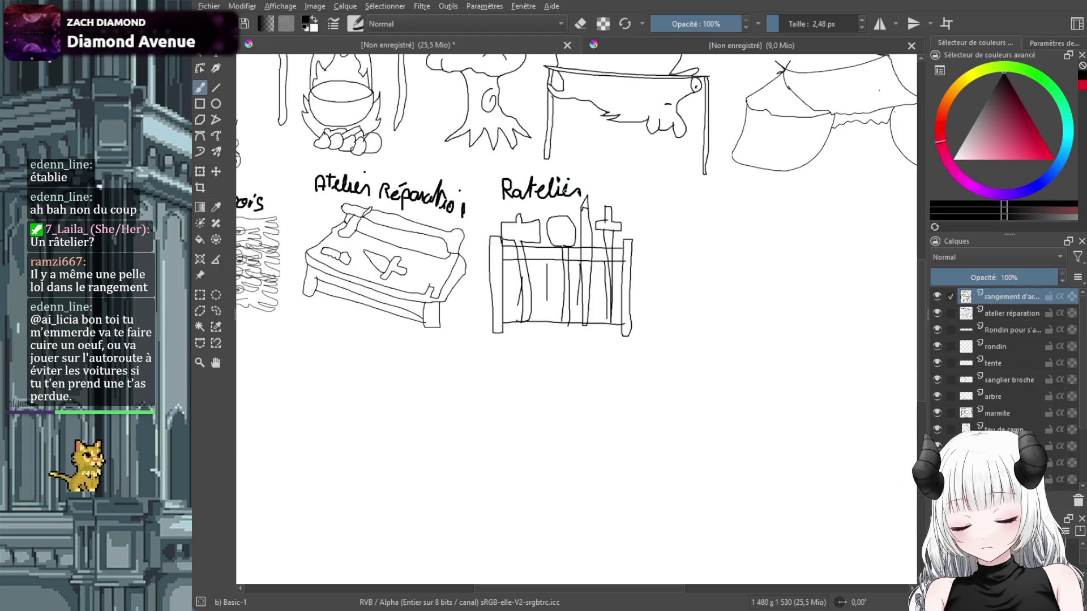
click(568, 181)
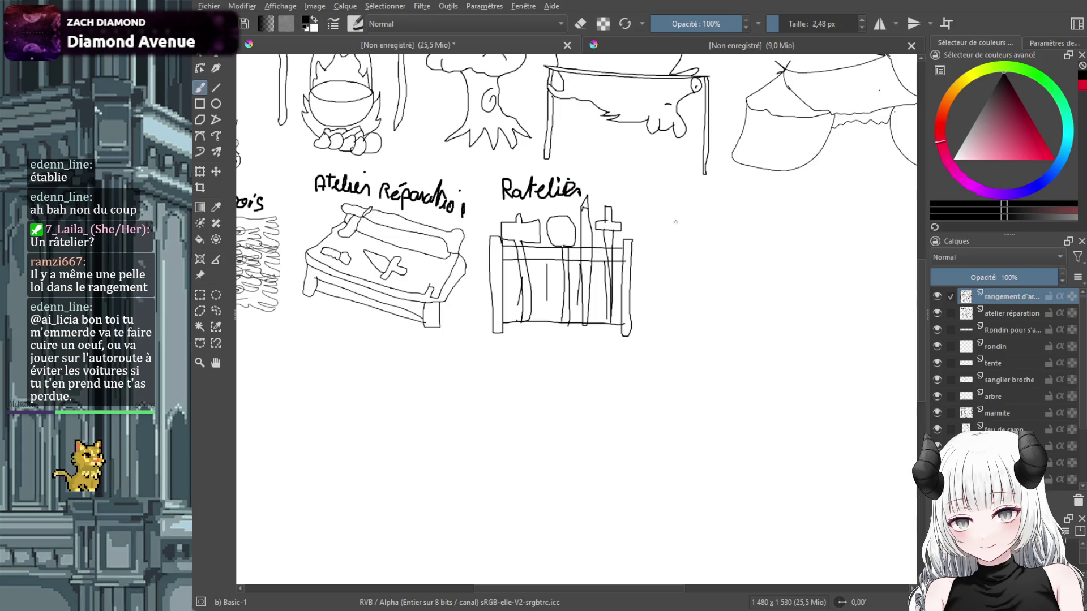
scroll(675, 221, down, 2)
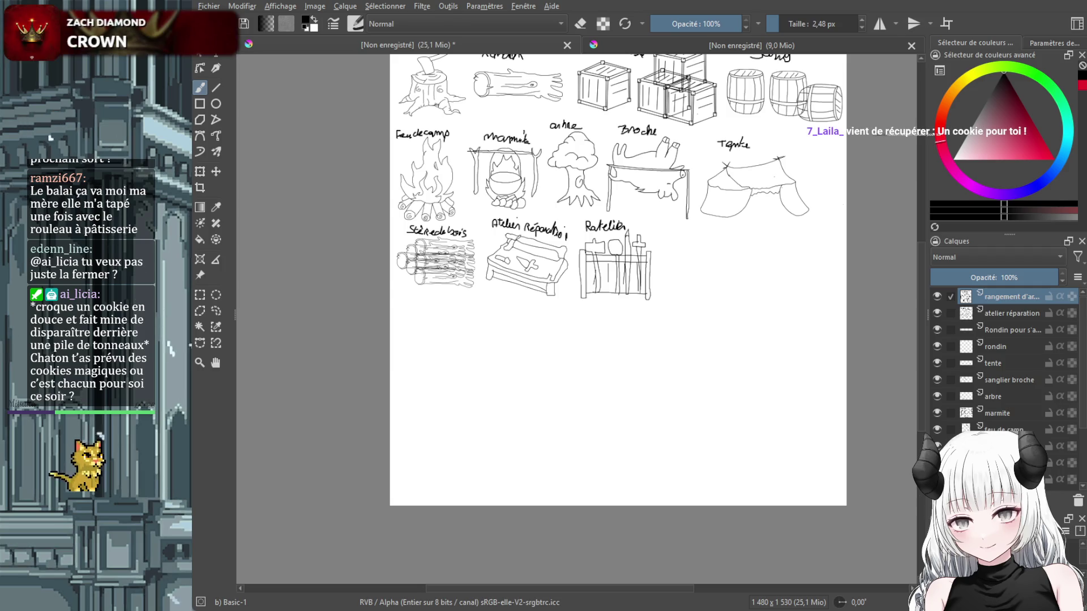
scroll(677, 228, up, 1)
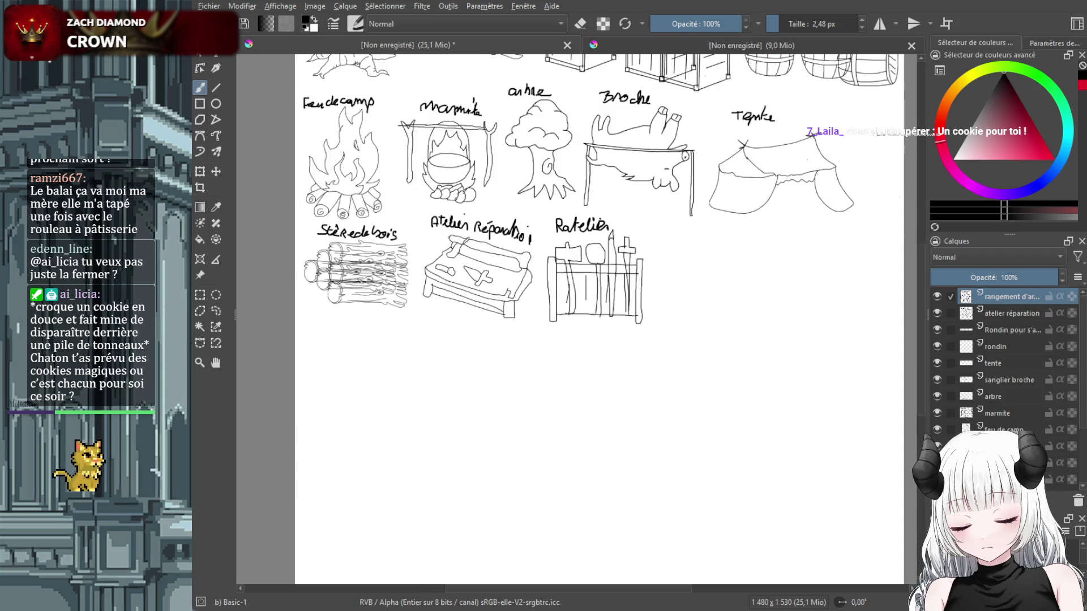
mouse_move(711, 261)
mouse_down()
mouse_move(692, 272)
mouse_move(705, 261)
mouse_up()
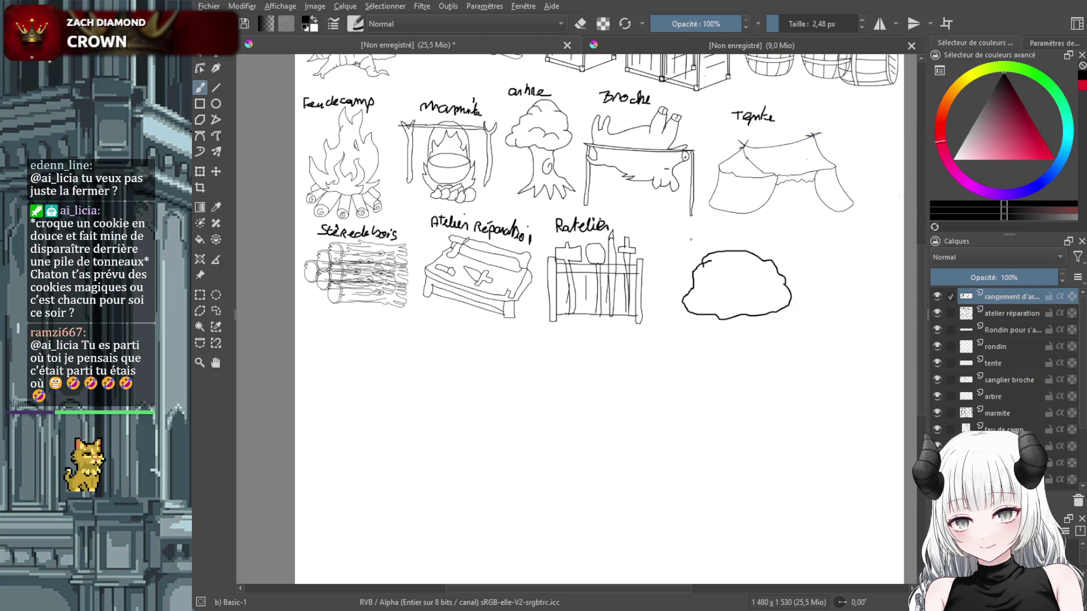
drag(663, 240, 685, 238)
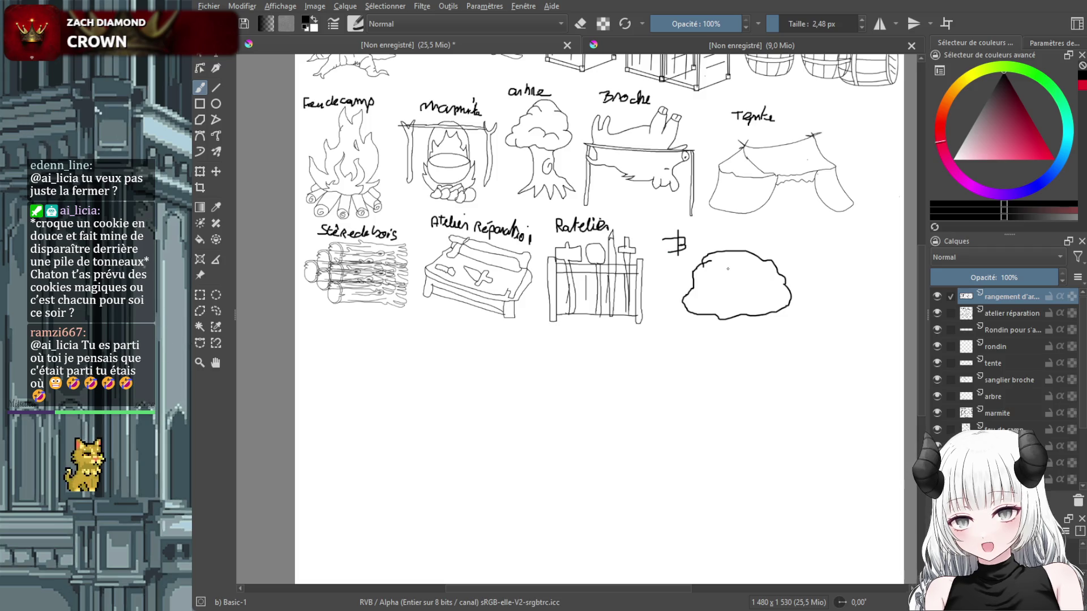
key(ctrl+z)
key(ctrl+z)
key(ctrl+z)
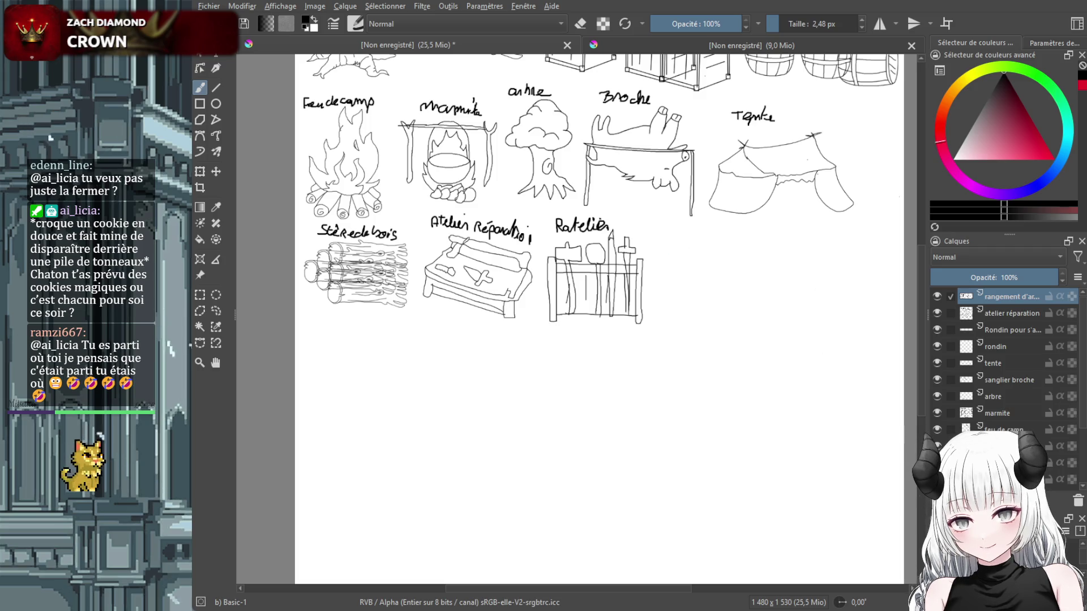
key(Insert)
Name the new layer 'buissons'.
double_click(1014, 297)
text(buissons)
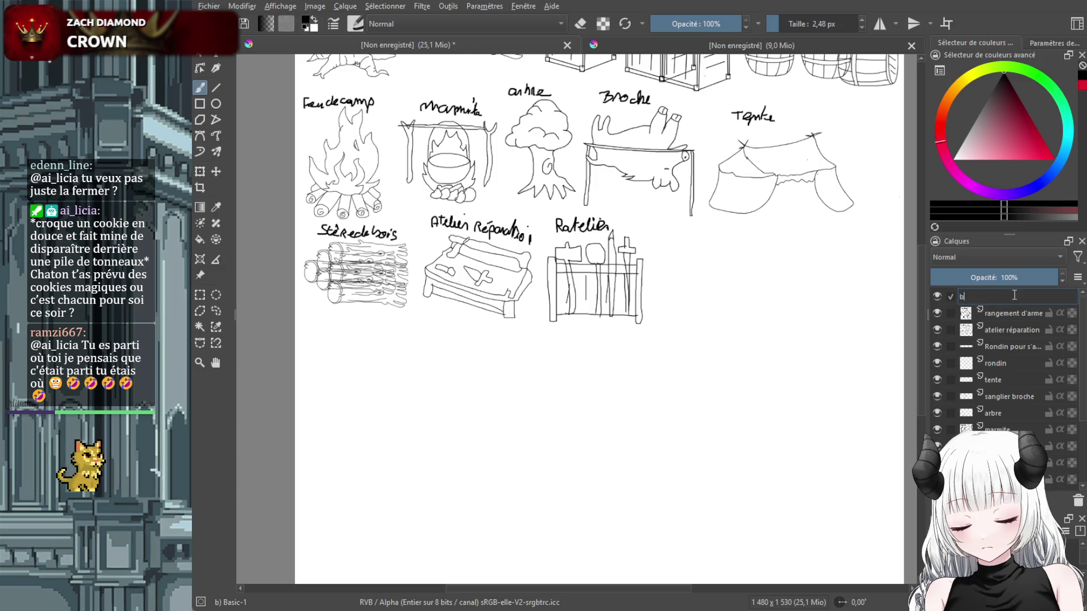
key(Return)
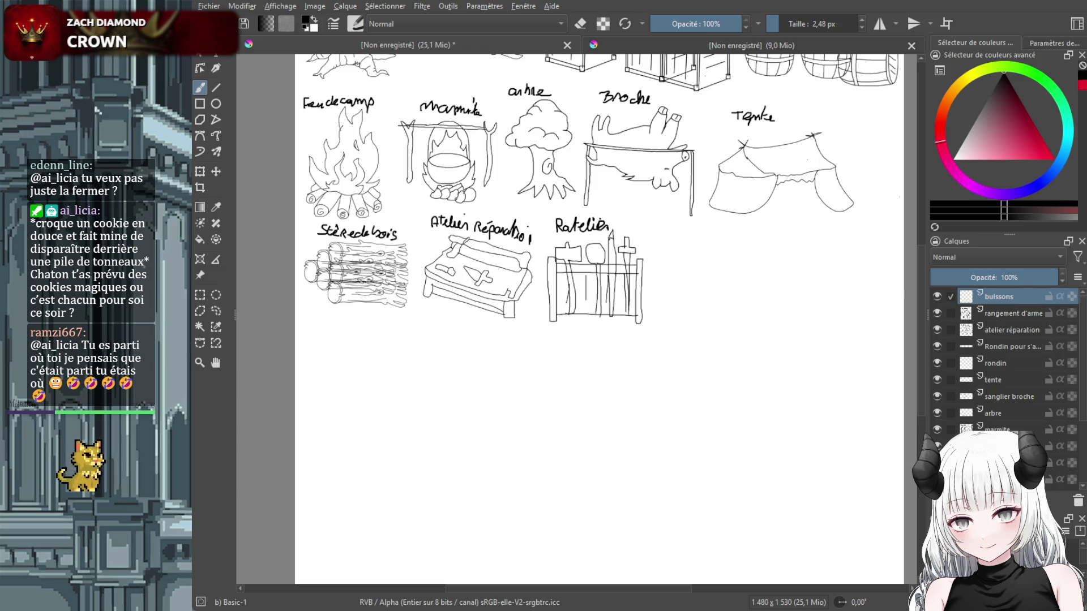
Draw a rounded bush right of Ratelier, shrink it, and label it 'Buissons'.
mouse_move(692, 311)
mouse_down()
mouse_move(806, 309)
mouse_move(691, 315)
mouse_move(704, 316)
mouse_up()
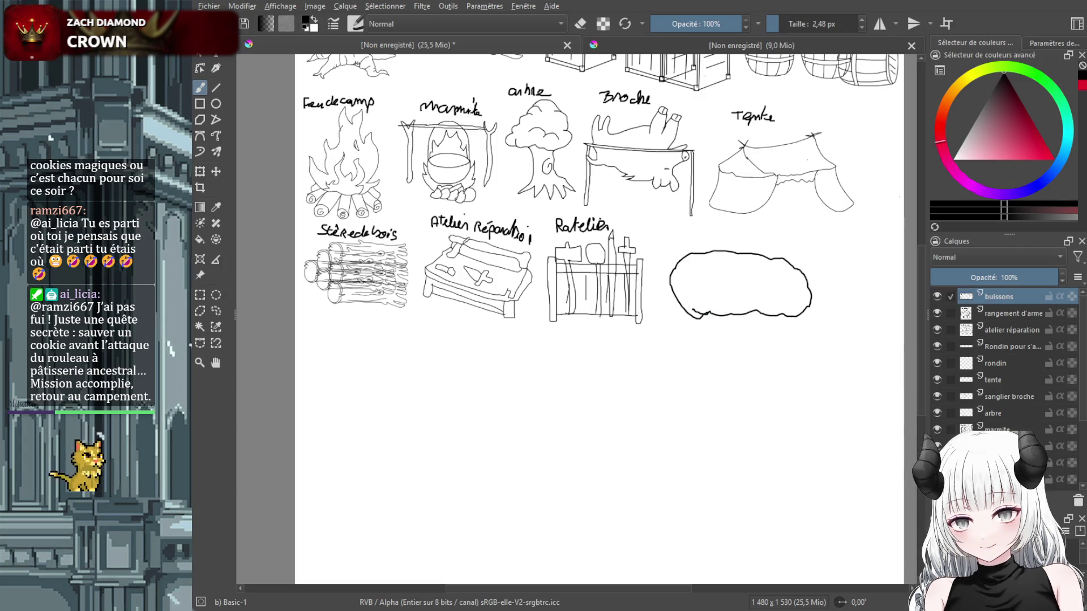
key(ctrl+t)
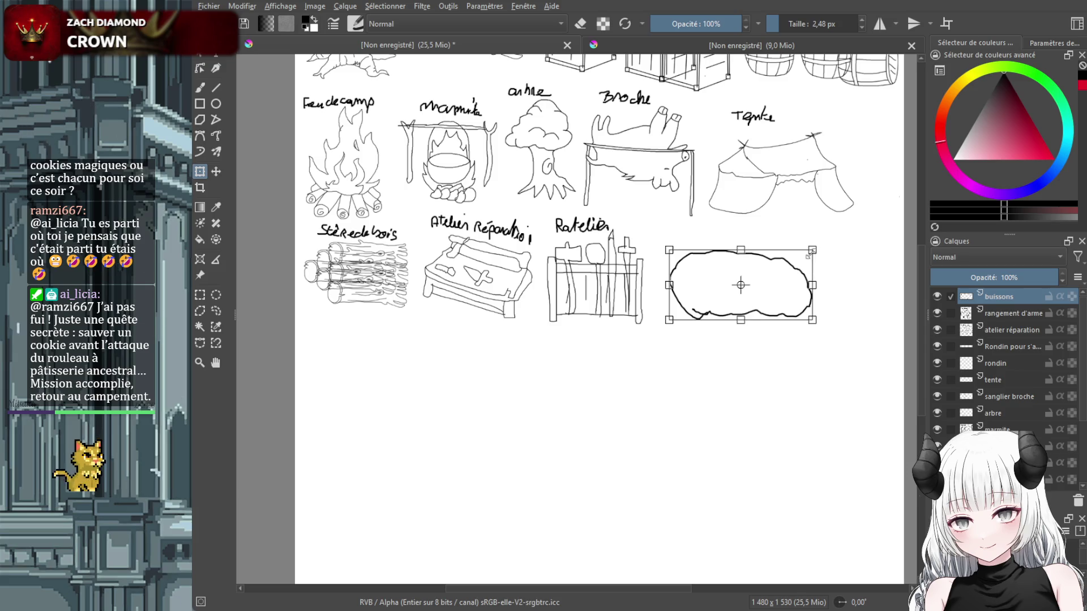
drag(809, 254, 739, 289)
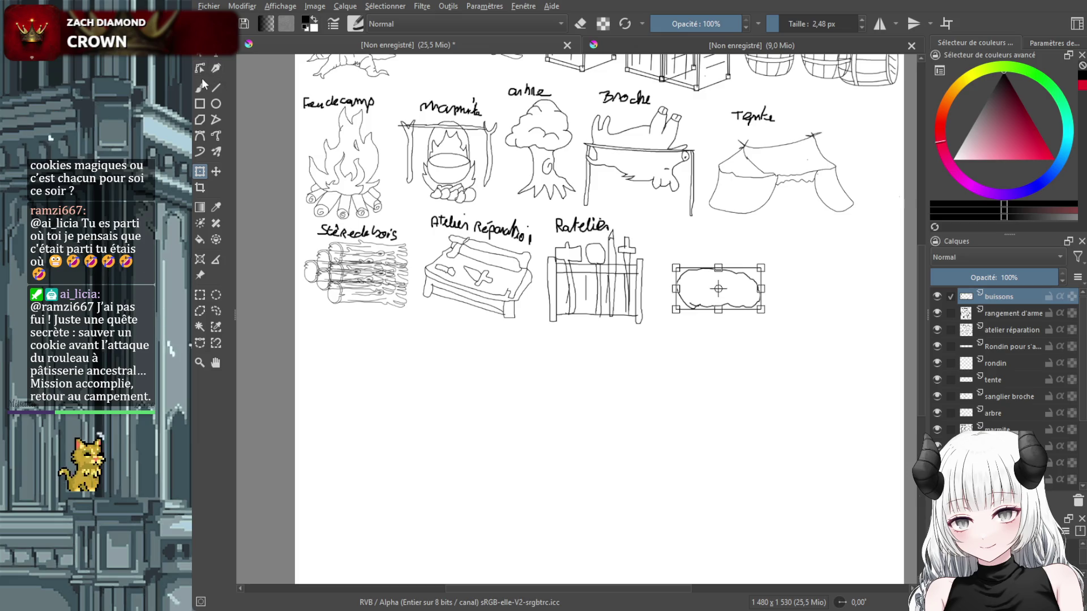
click(202, 86)
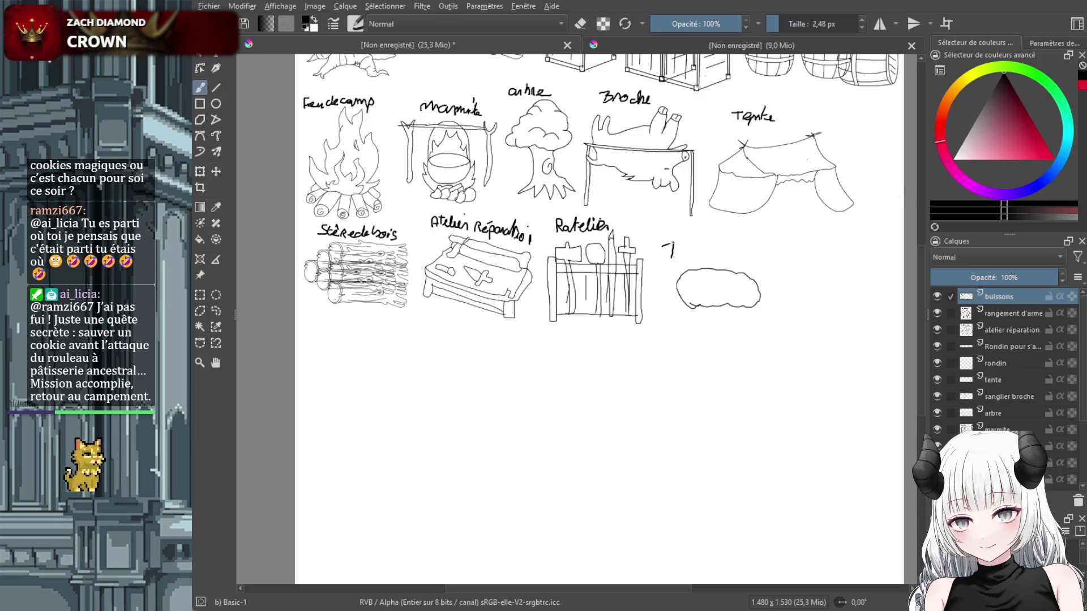
mouse_move(671, 243)
mouse_down()
mouse_move(674, 262)
mouse_move(758, 263)
mouse_up()
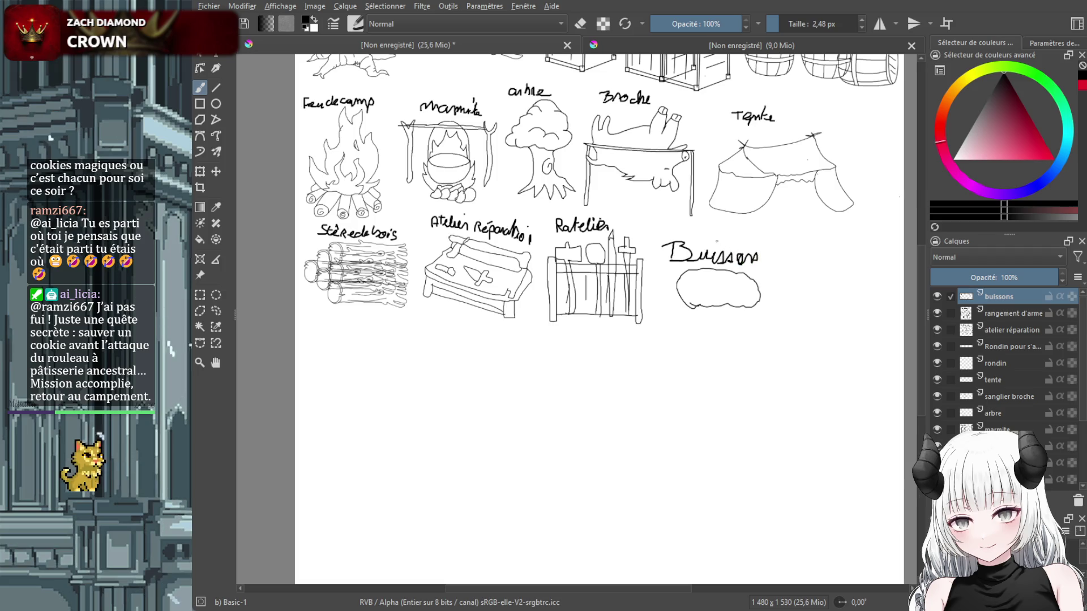
click(716, 242)
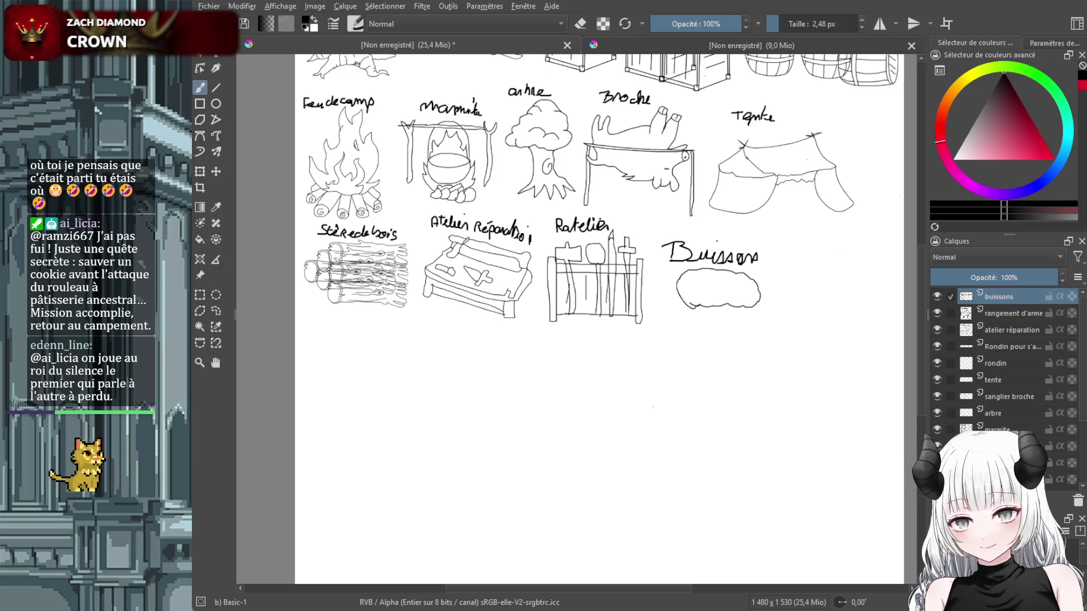
Add a new top layer named 'sac a grain' above 'buissons'.
key(Insert)
double_click(1002, 298)
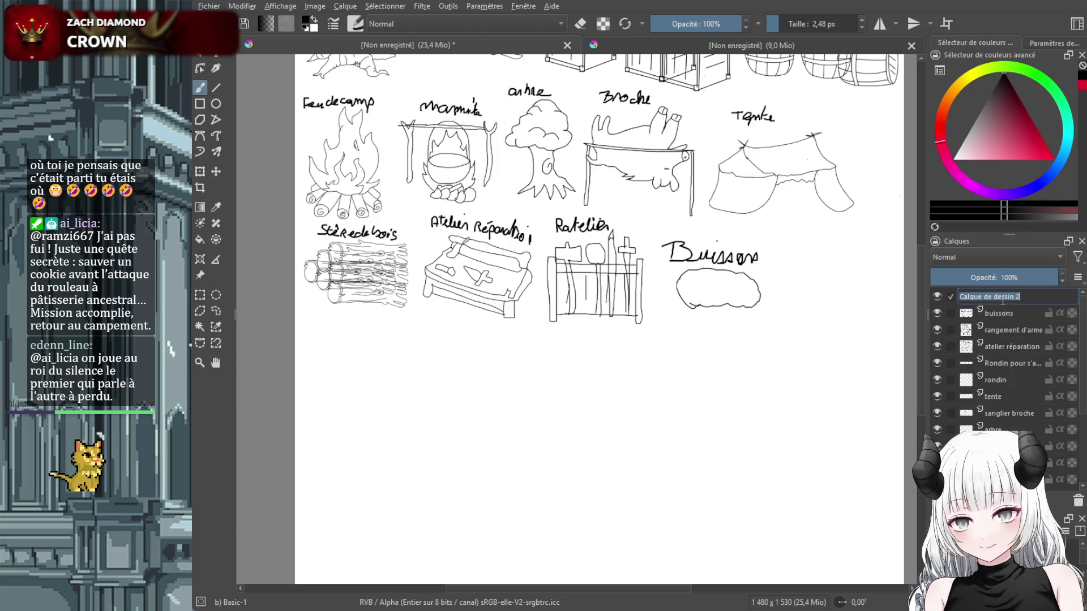
text(sac a grain)
key(Return)
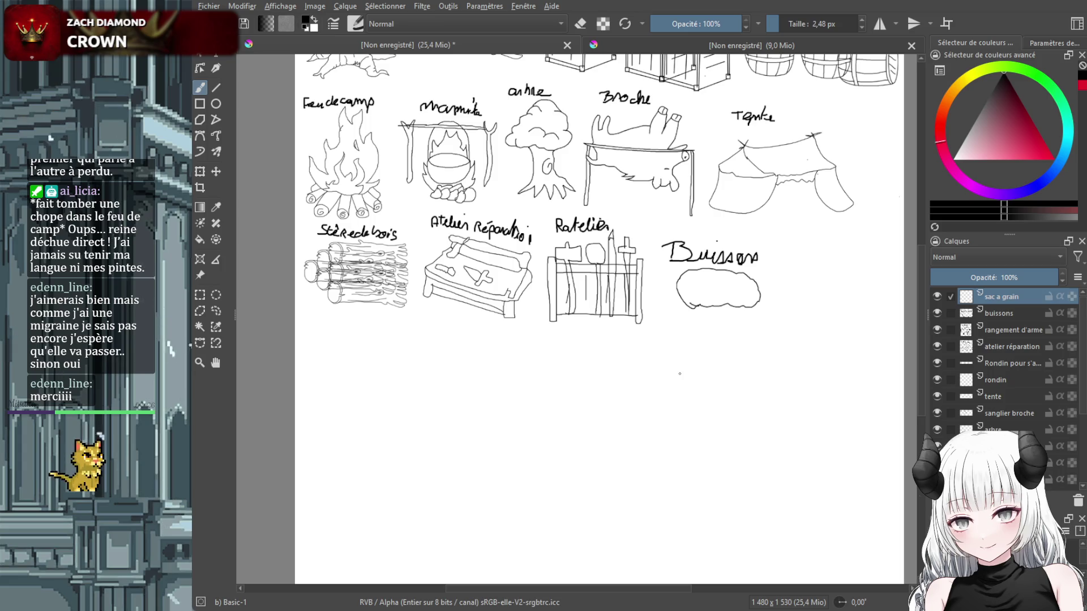
Draw the grain sack outline with grain scribbles at its opening.
drag(692, 388, 790, 366)
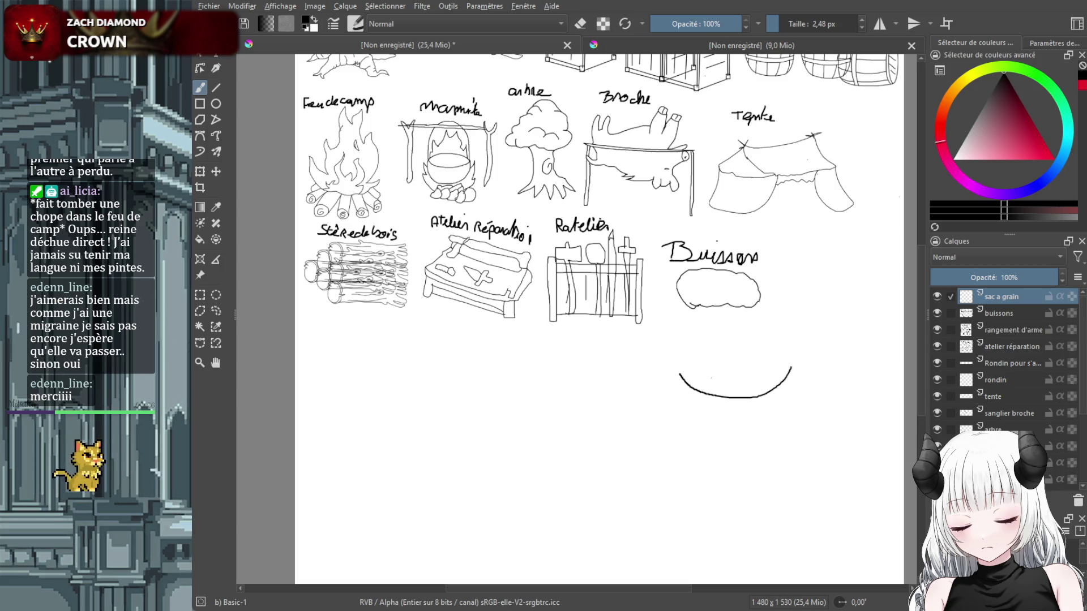
mouse_move(680, 374)
mouse_down()
mouse_move(703, 351)
mouse_move(779, 354)
mouse_move(792, 363)
mouse_move(801, 453)
mouse_move(747, 485)
mouse_move(672, 458)
mouse_move(678, 385)
mouse_move(778, 378)
mouse_move(723, 361)
mouse_move(754, 399)
mouse_move(696, 386)
mouse_up()
mouse_move(774, 360)
mouse_down()
mouse_move(750, 369)
mouse_move(765, 366)
mouse_up()
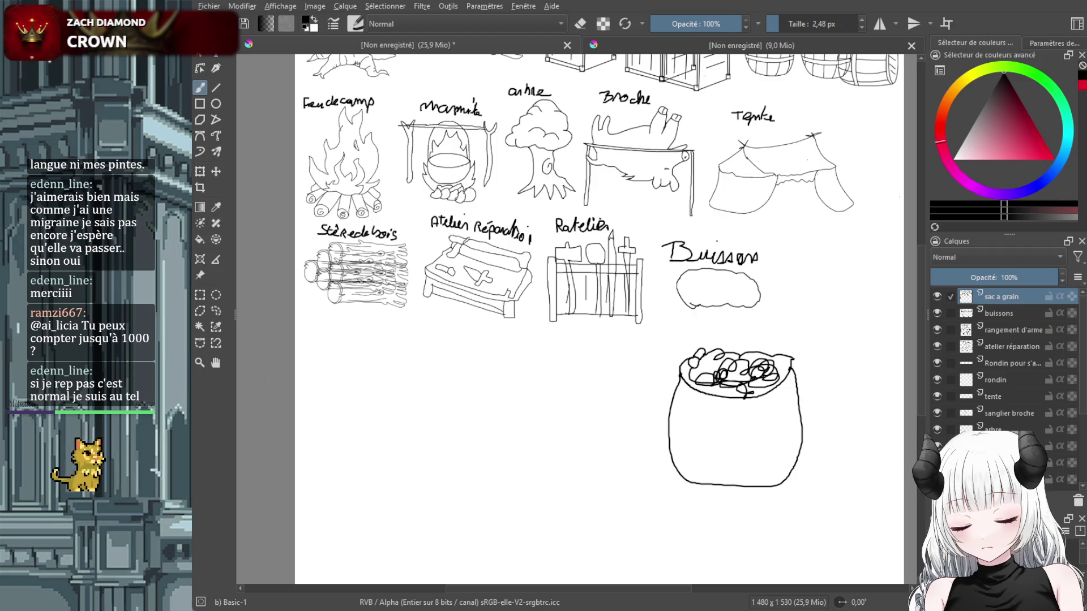
Shrink the sack to about half size, set it beside Buissons, and label it 'gros Sac'.
click(200, 172)
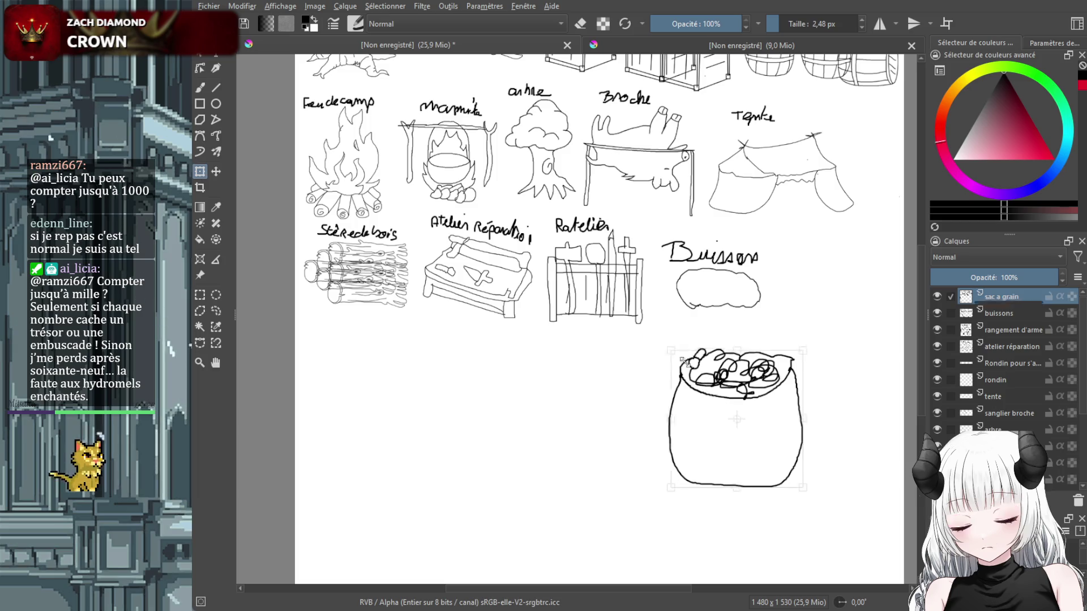
drag(667, 346, 731, 414)
drag(745, 455, 803, 295)
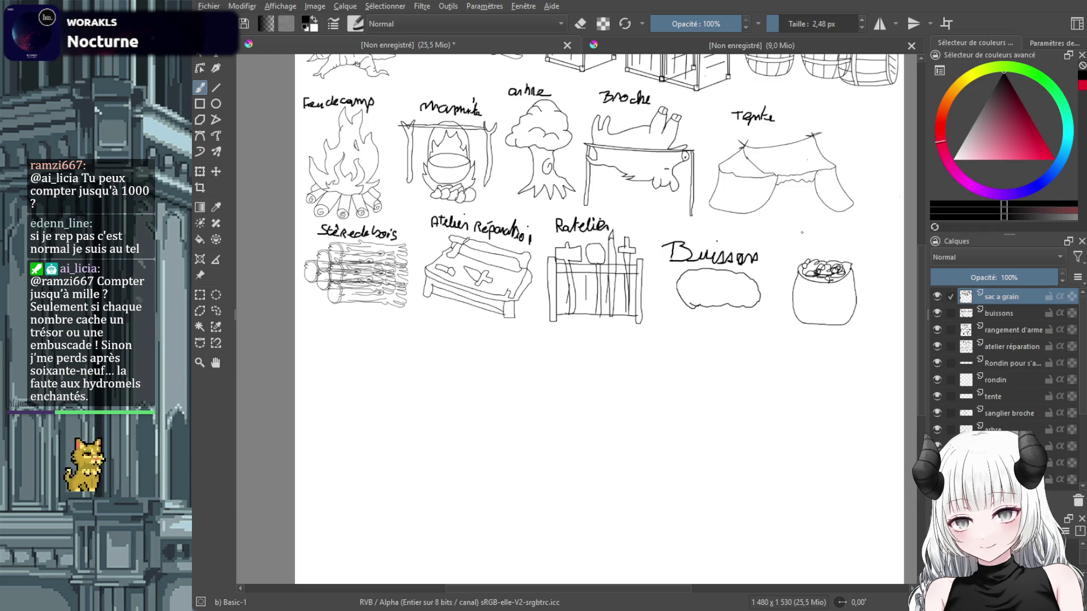
mouse_move(801, 233)
mouse_down()
mouse_move(793, 256)
mouse_move(815, 237)
mouse_move(867, 242)
mouse_up()
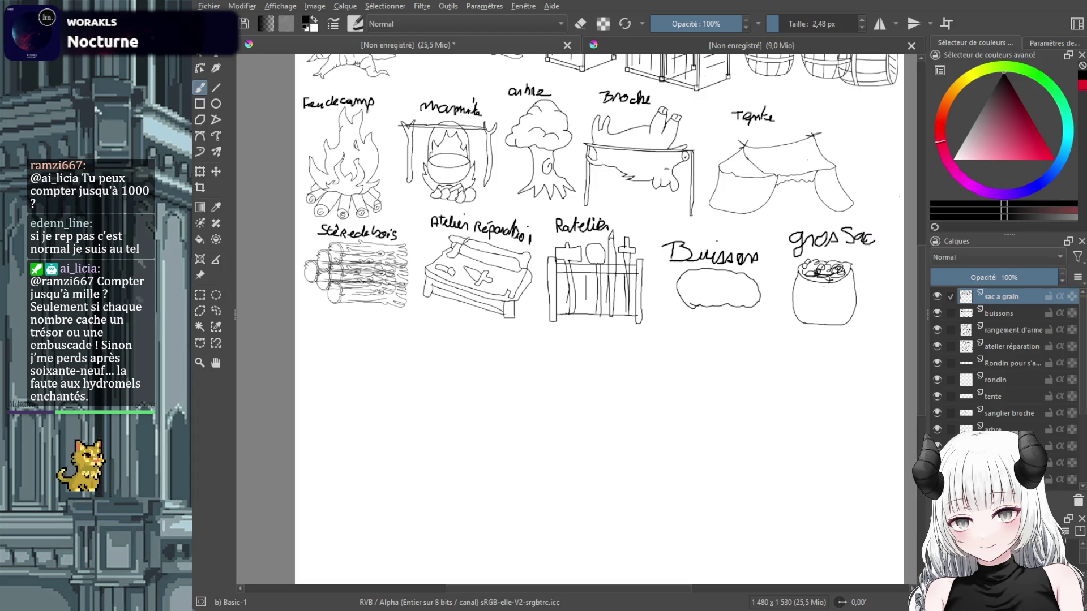
key(2)
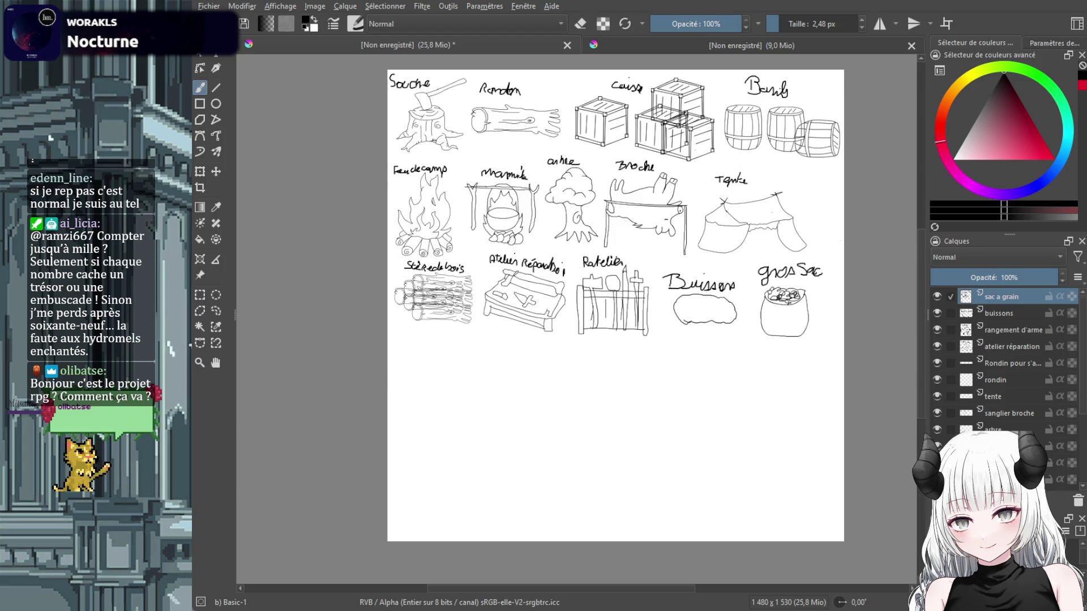
drag(393, 413, 388, 439)
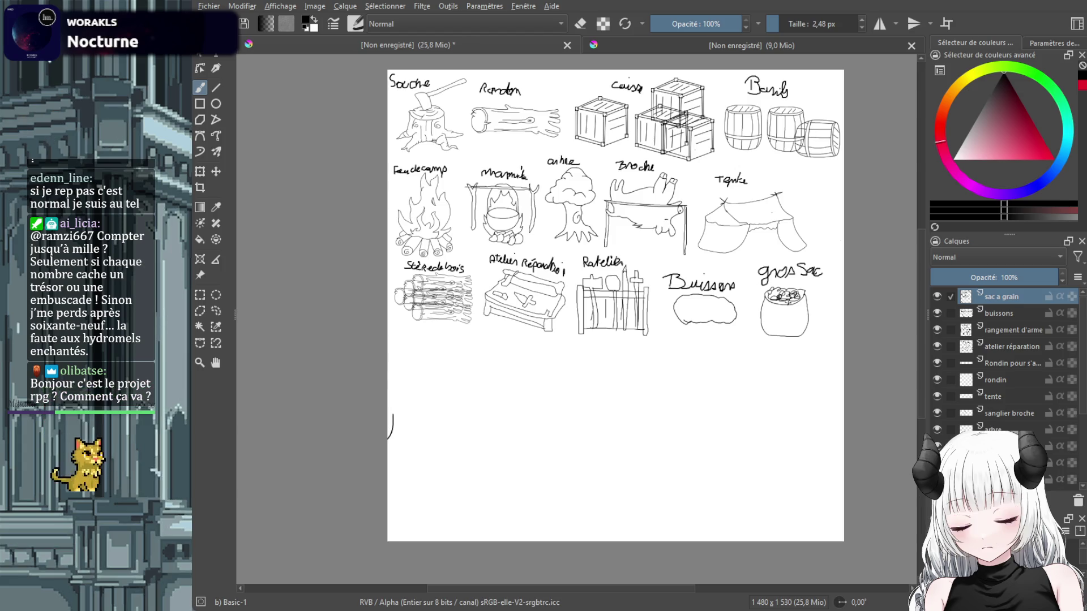
key(ctrl+z)
scroll(489, 416, up, 3)
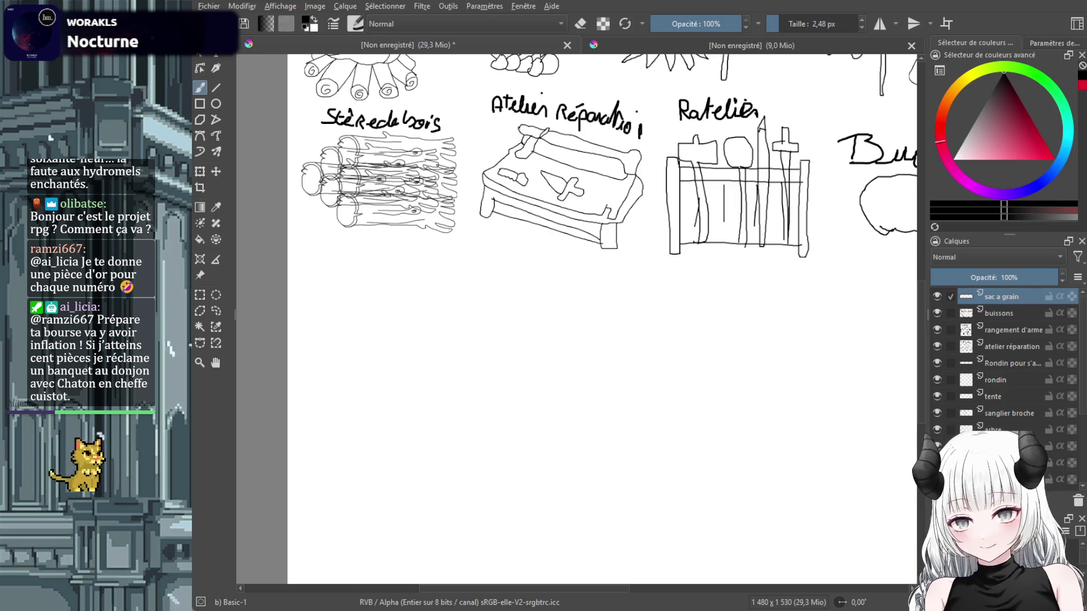
key(minus)
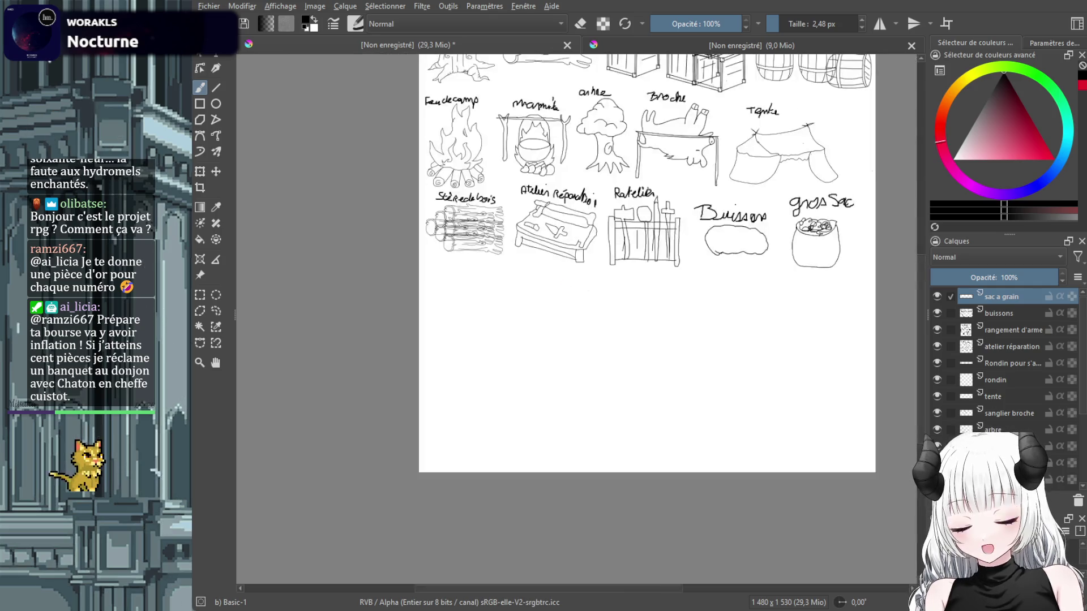
drag(922, 317, 922, 293)
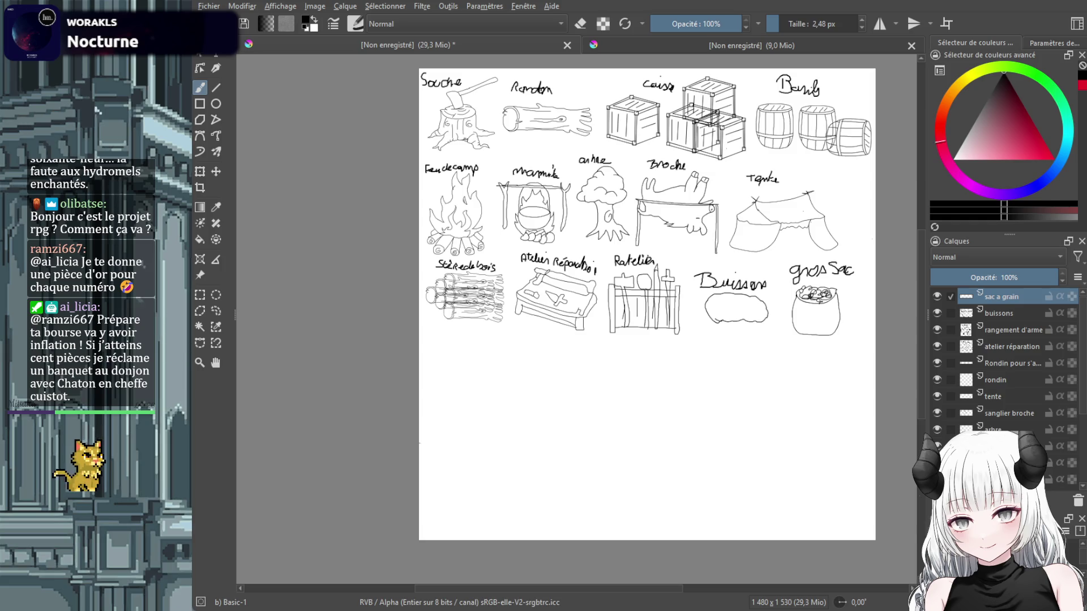
scroll(493, 447, up, 3)
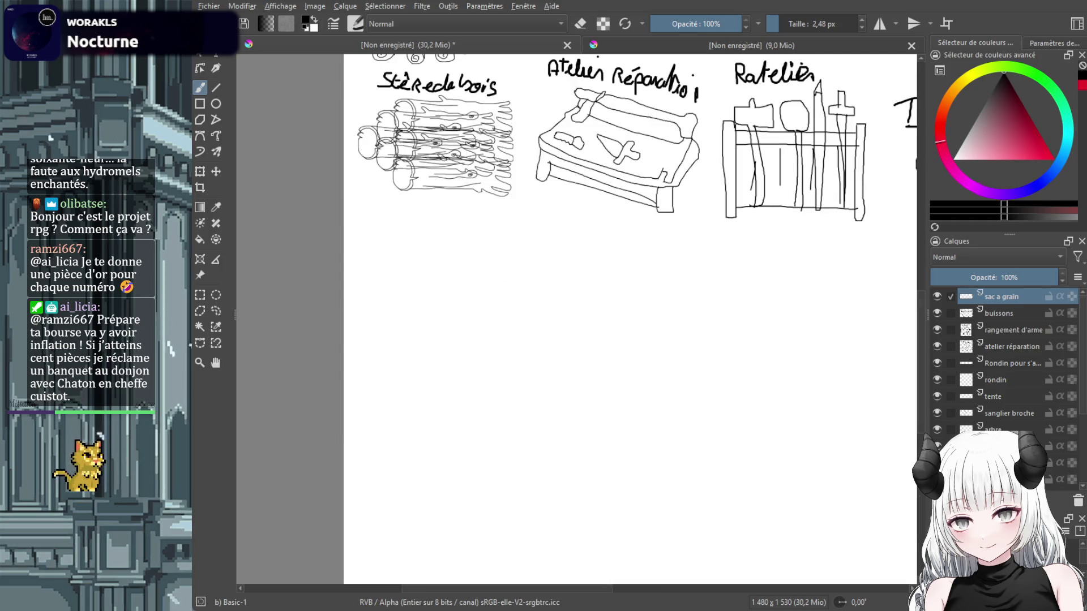
Add a new layer named 'pont'.
key(Insert)
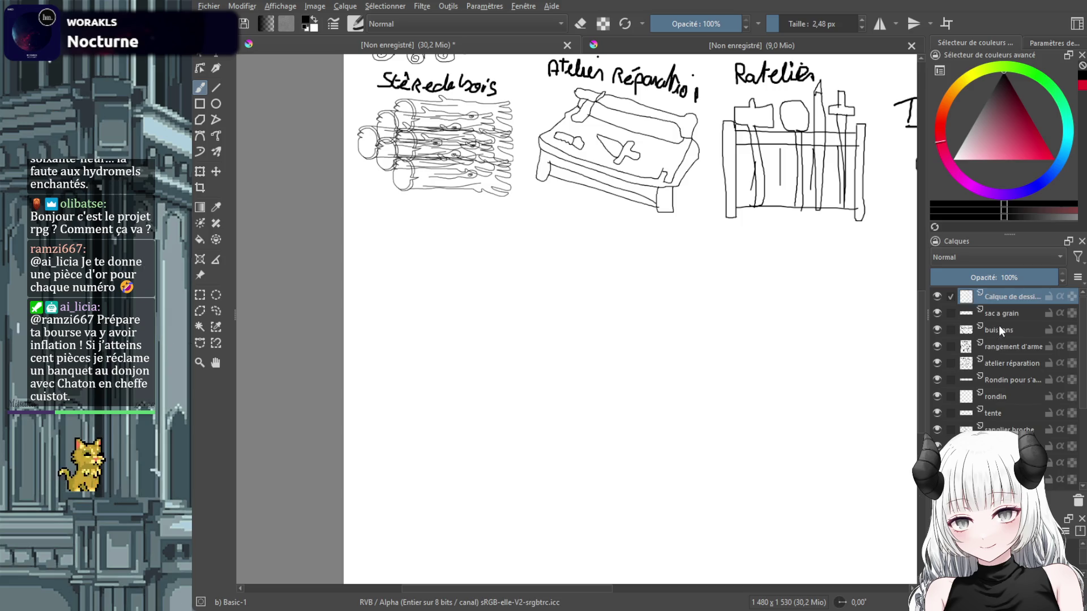
double_click(1010, 298)
text(pont)
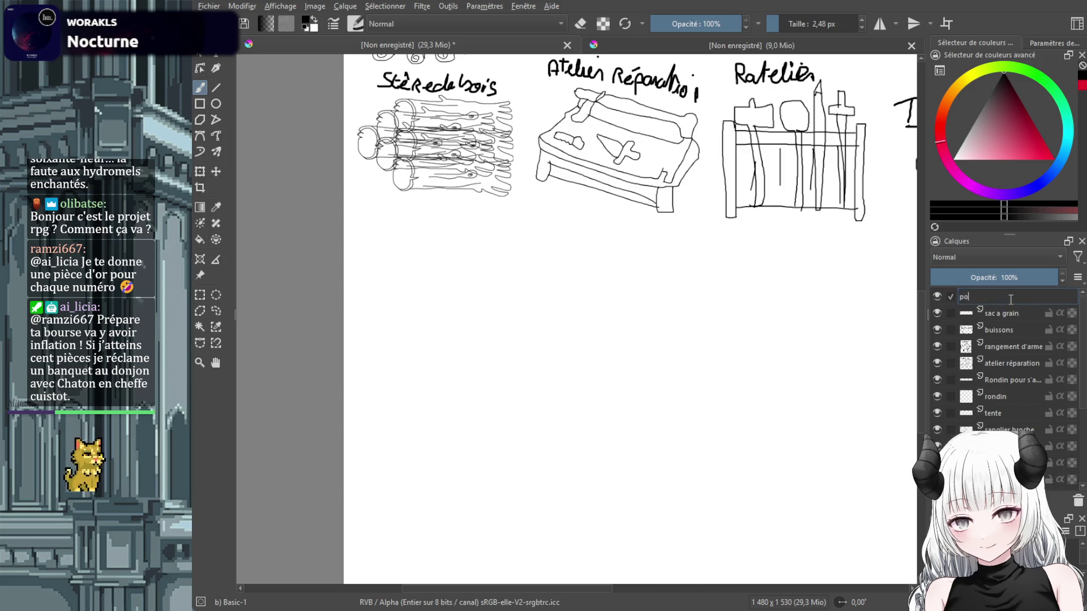
key(Return)
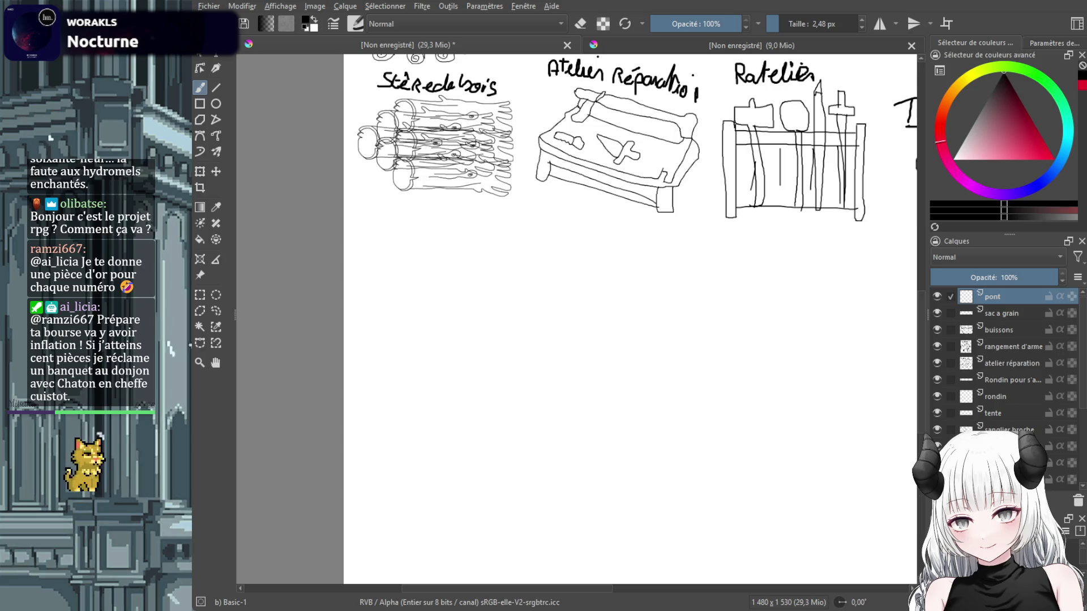
Sketch the plank bridge: a deck outline on two posts with plank lines across it.
drag(344, 406, 344, 352)
drag(344, 437, 503, 444)
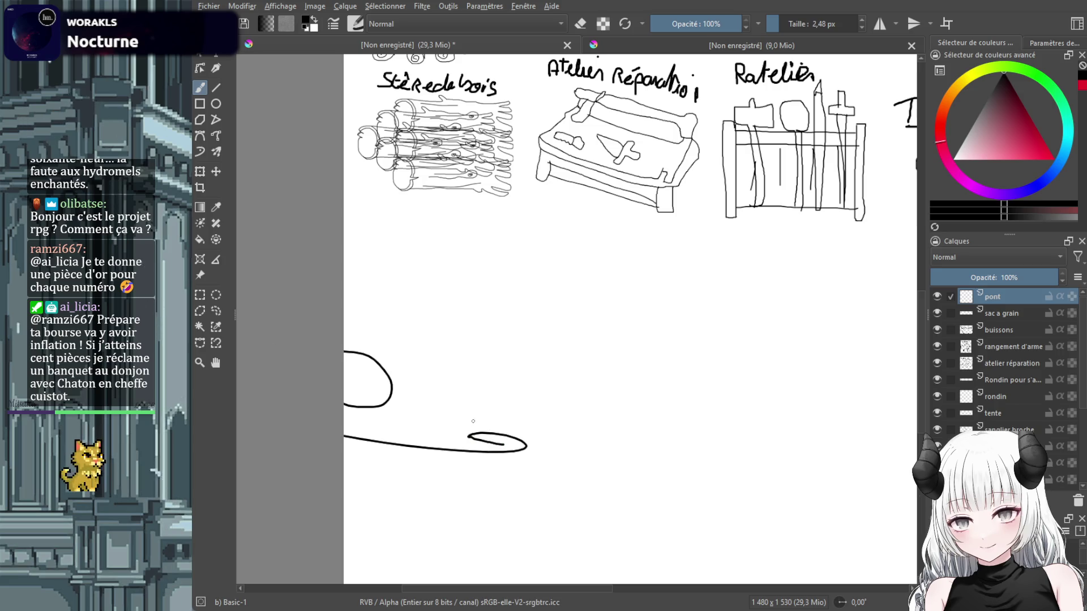
key(Delete)
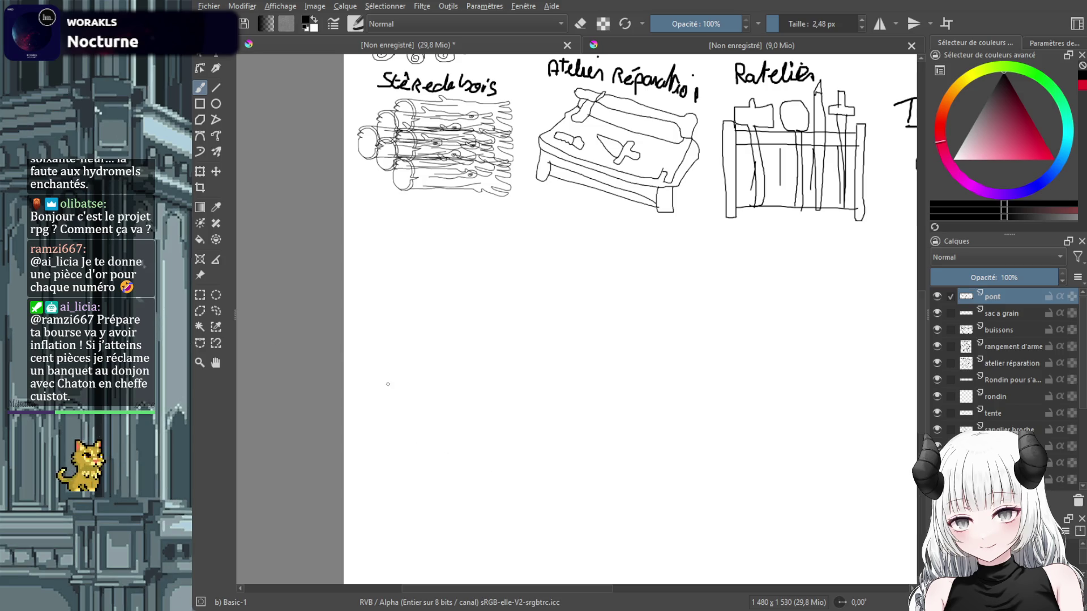
drag(383, 382, 552, 435)
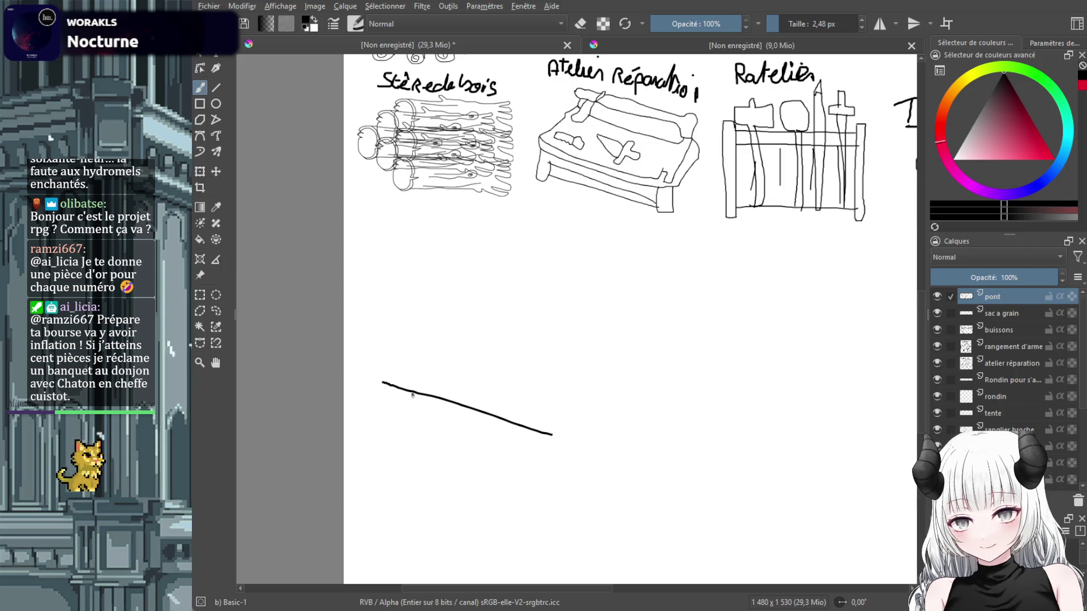
mouse_move(412, 395)
mouse_down()
mouse_move(422, 469)
mouse_move(396, 387)
mouse_up()
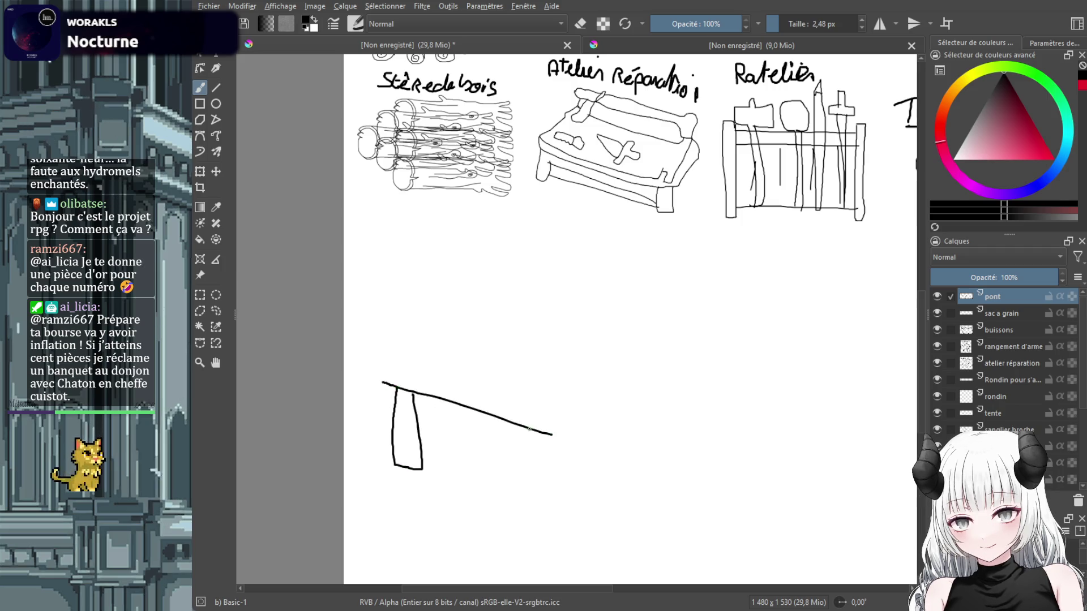
mouse_move(529, 429)
mouse_down()
mouse_move(548, 485)
mouse_move(578, 401)
mouse_move(384, 356)
mouse_move(377, 382)
mouse_up()
drag(451, 311, 429, 355)
drag(496, 333, 469, 381)
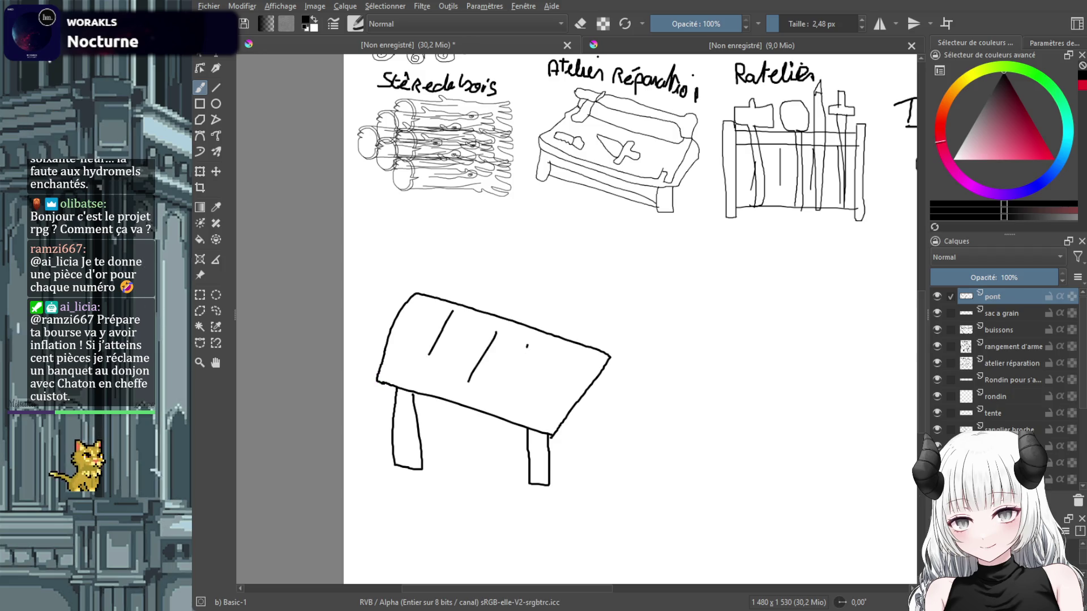
drag(527, 346, 506, 381)
drag(557, 357, 527, 395)
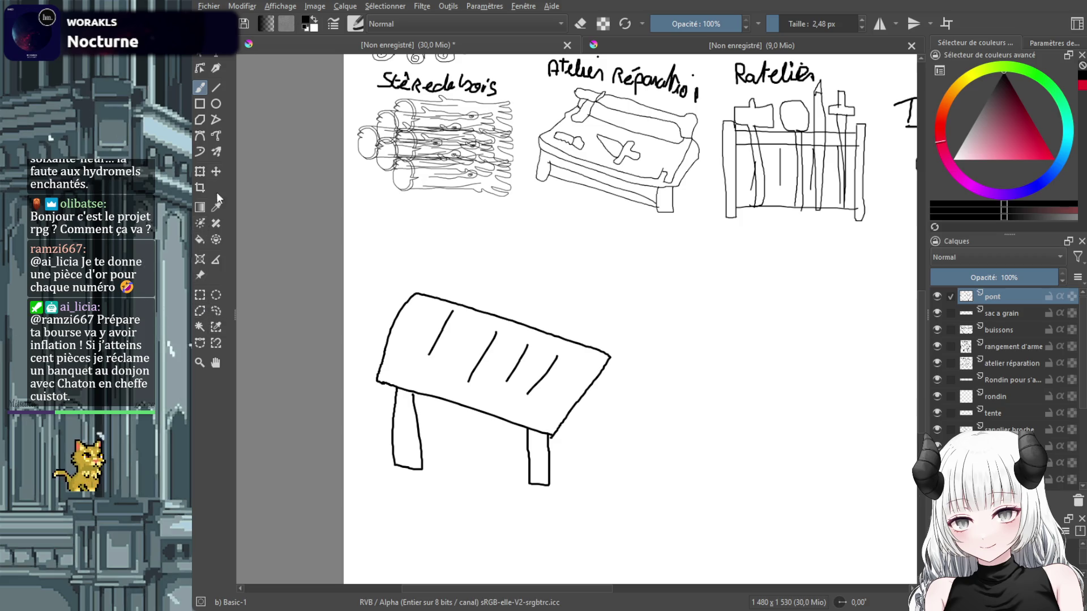
Shrink the bridge with Transform and move it up beneath the woodpile drawing.
click(200, 172)
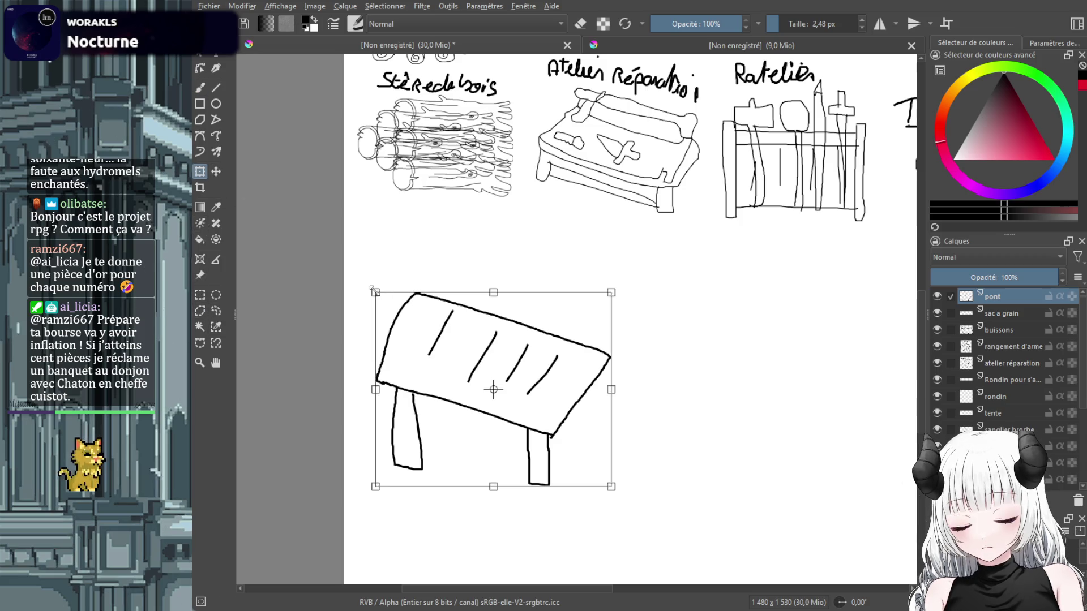
drag(375, 293, 485, 388)
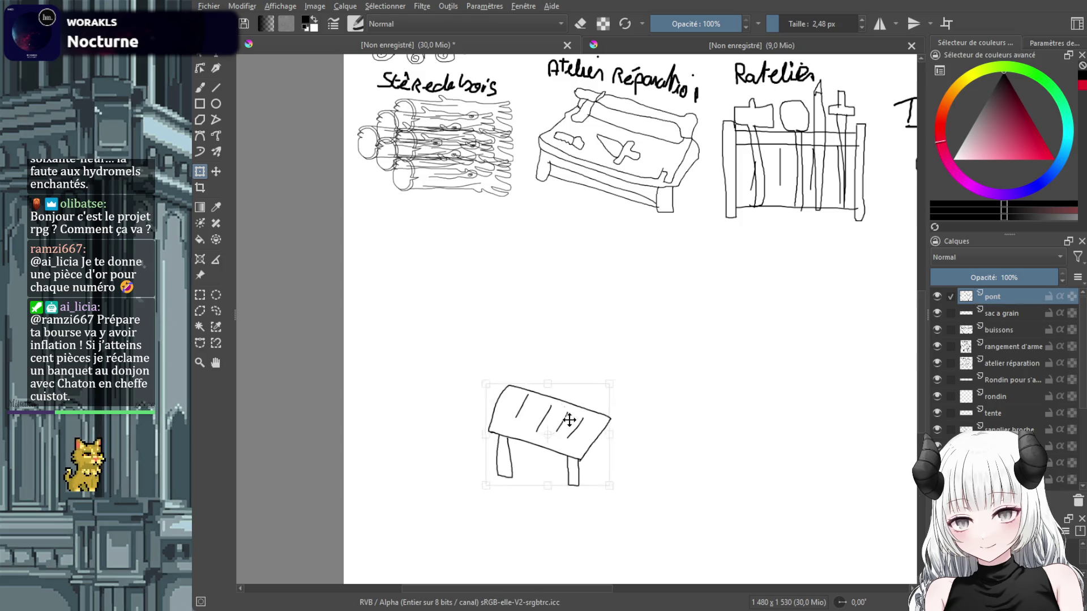
drag(543, 430, 421, 286)
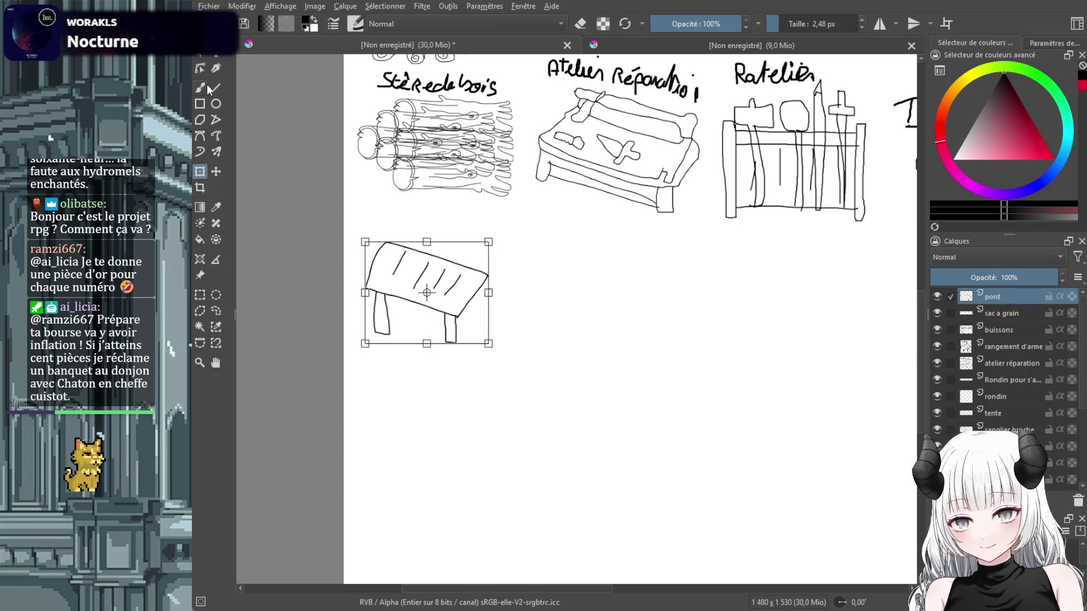
key(b)
Write the 'Pont' label above the bridge.
mouse_move(378, 226)
mouse_down()
mouse_move(387, 204)
mouse_move(380, 218)
mouse_move(435, 233)
mouse_move(432, 224)
mouse_up()
scroll(562, 363, down, 3)
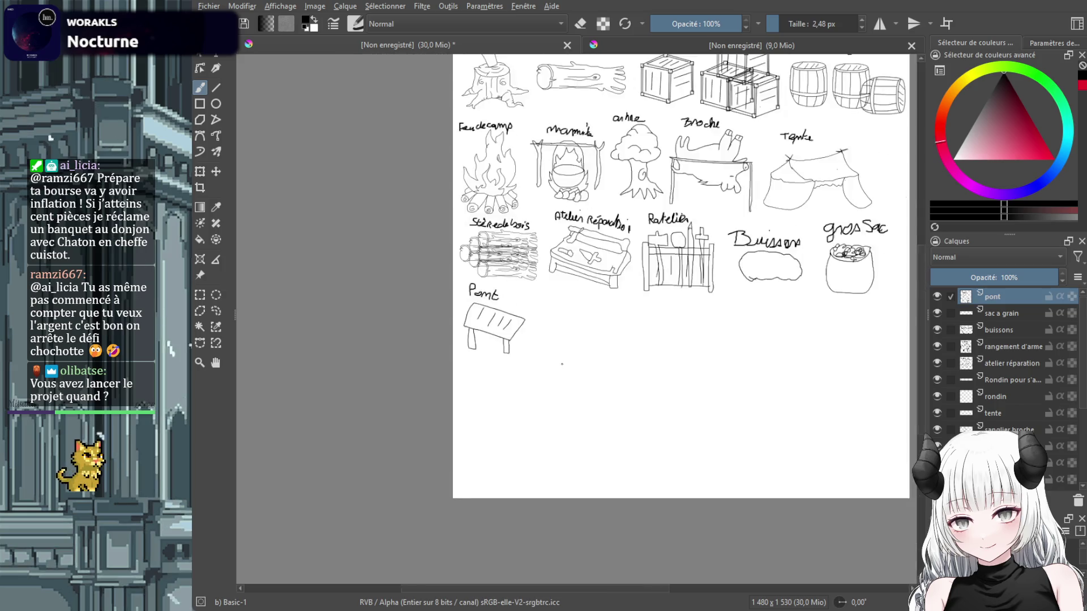
scroll(562, 364, up, 2)
scroll(562, 364, down, 2)
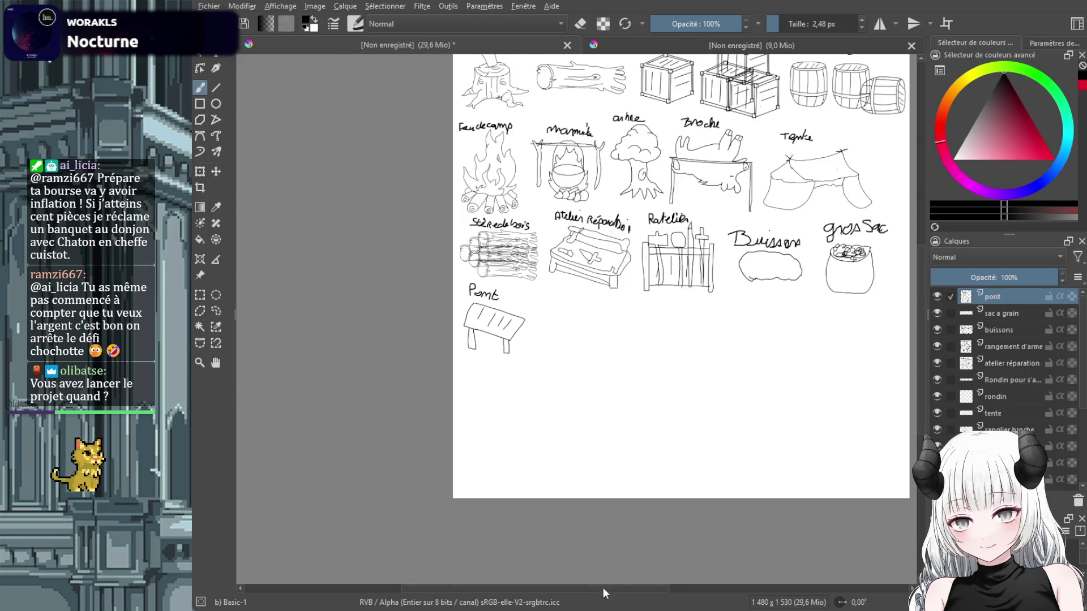
drag(603, 589, 660, 595)
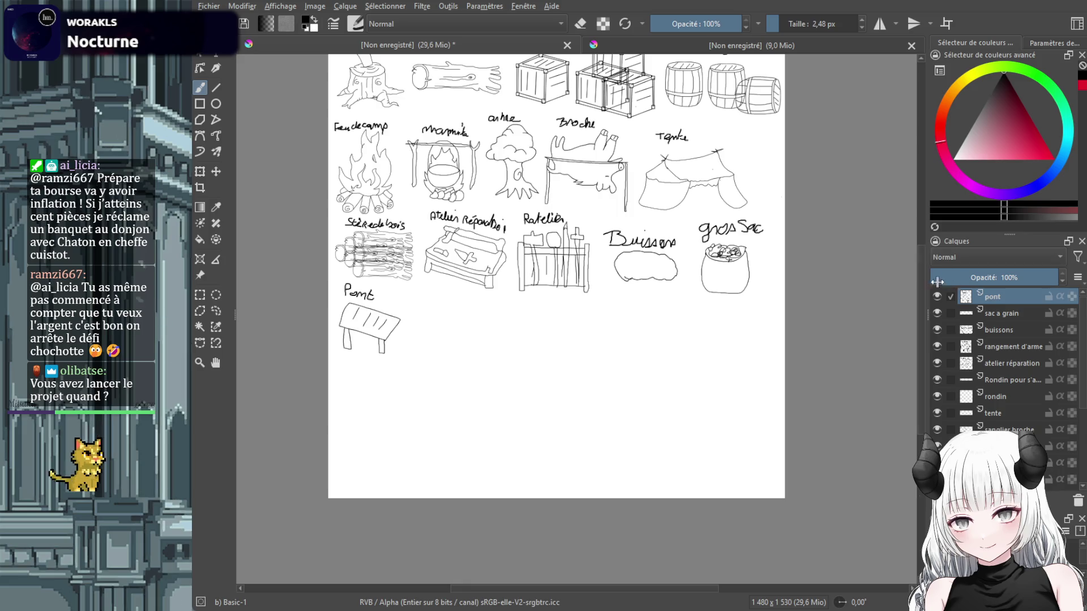
drag(921, 266, 923, 240)
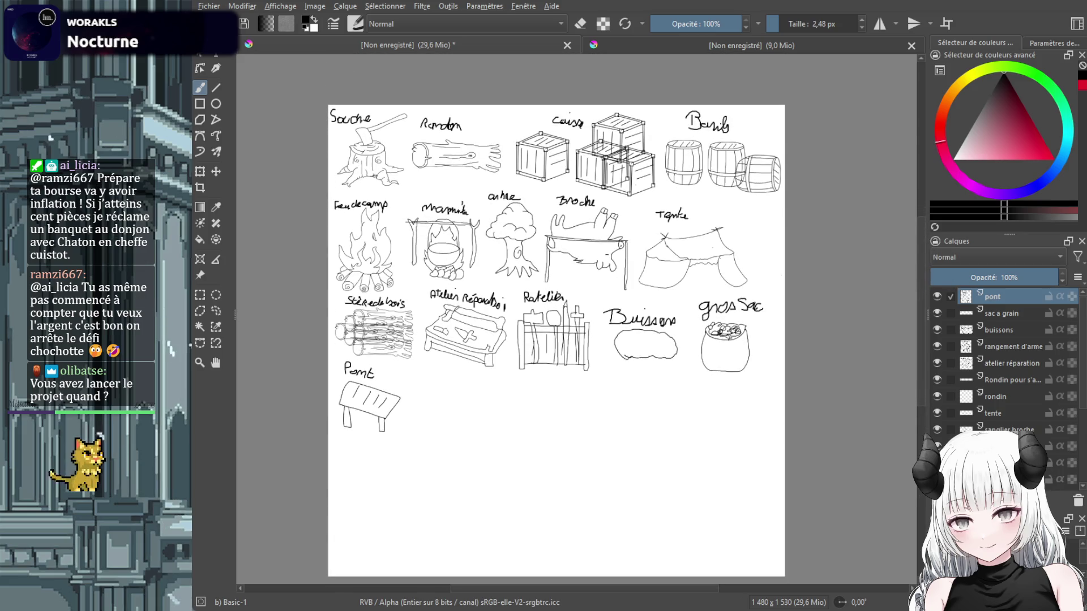
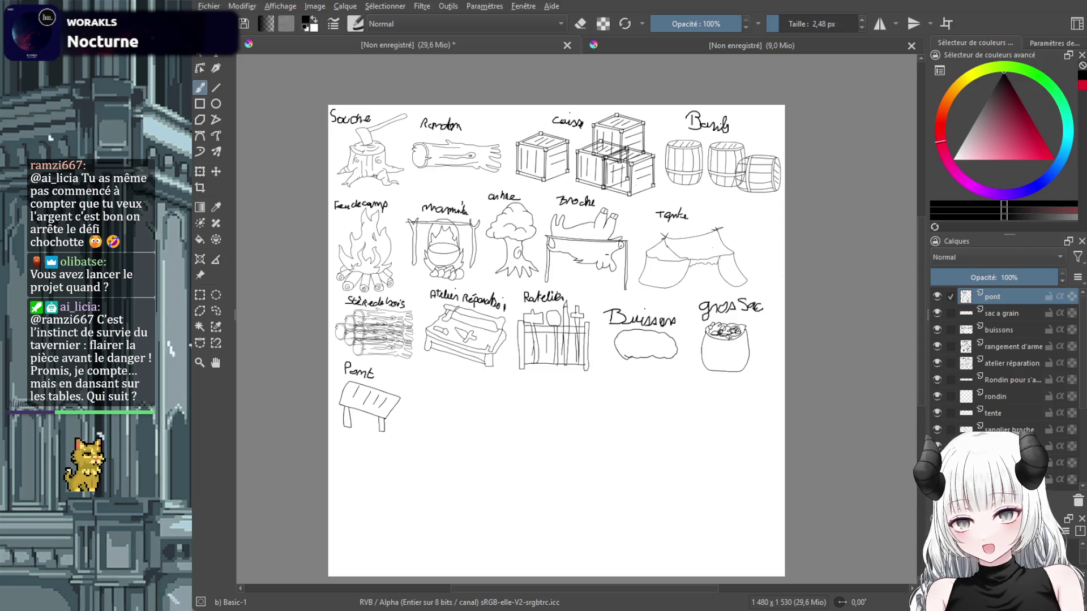
Draw a trial curve below the Pont sketch, then undo it.
scroll(381, 446, up, 2)
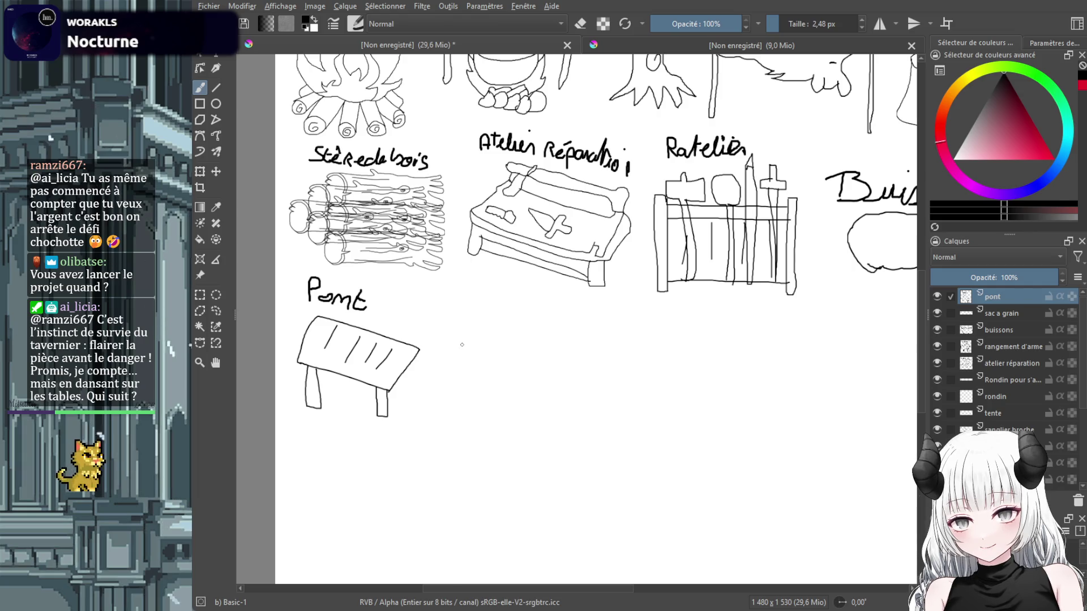
drag(462, 345, 669, 371)
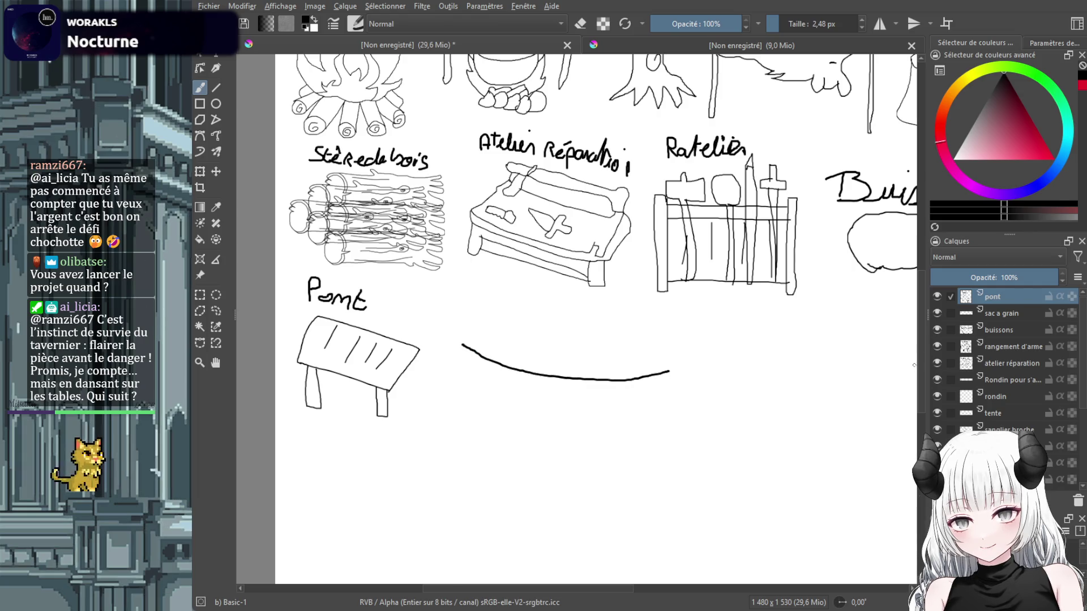
scroll(924, 309, down, 1)
scroll(923, 321, down, 4)
key(ctrl+z)
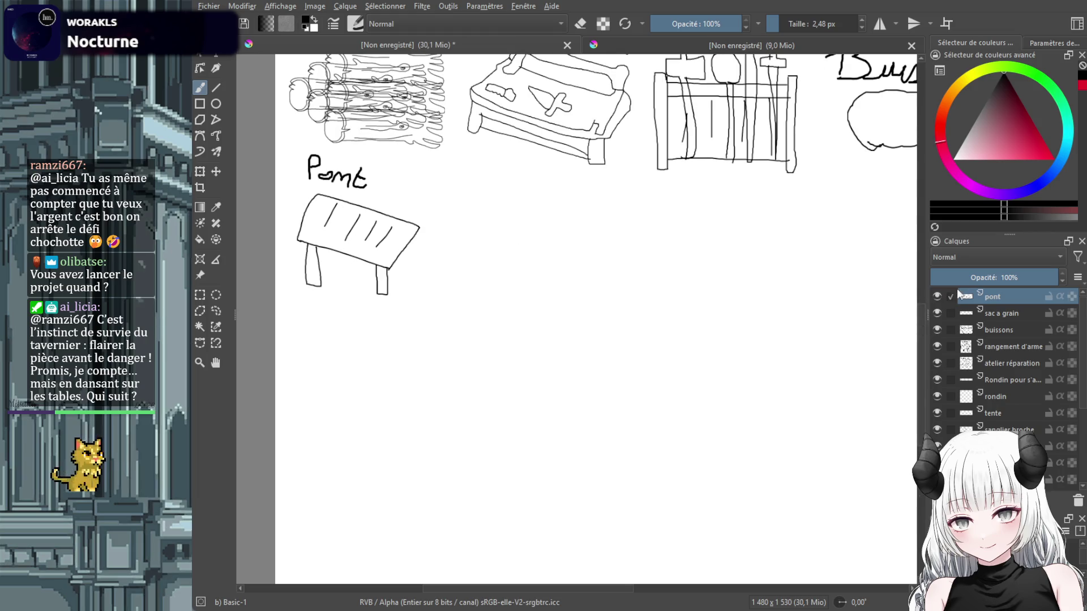
Add a new paint layer named 'étendoire' above the pont layer.
key(Insert)
double_click(1003, 295)
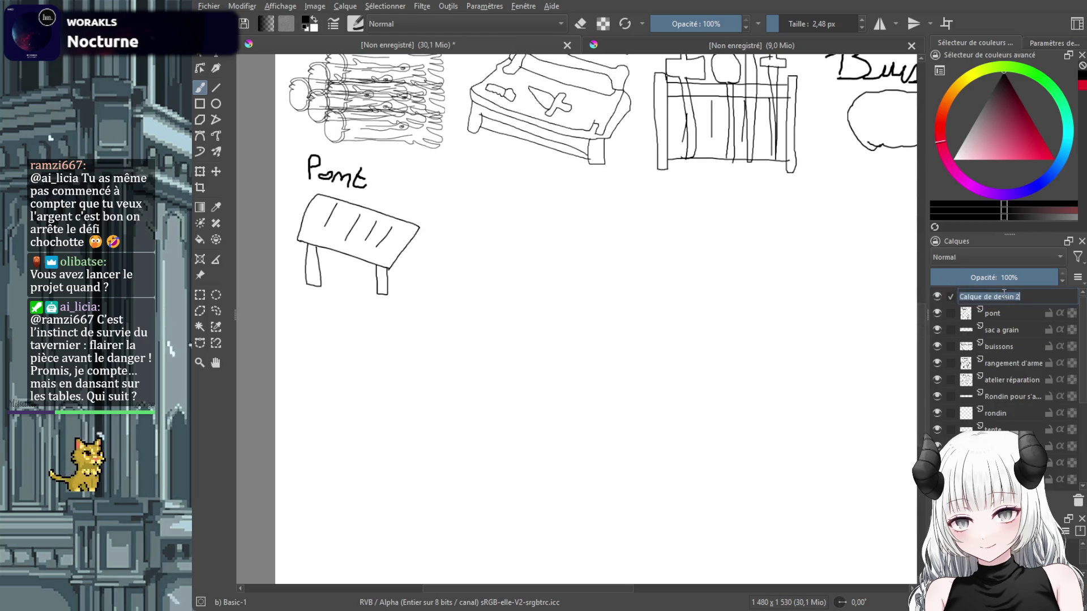
text(étendoire)
key(Return)
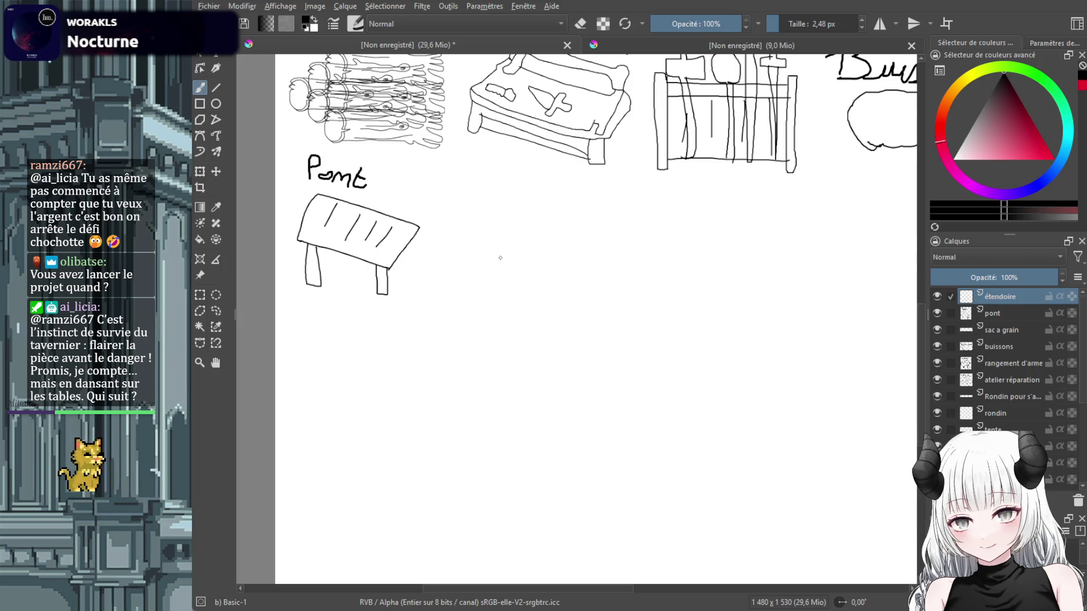
Draw the arched clothesline and its two posts below the Pont sketch.
drag(500, 258, 695, 271)
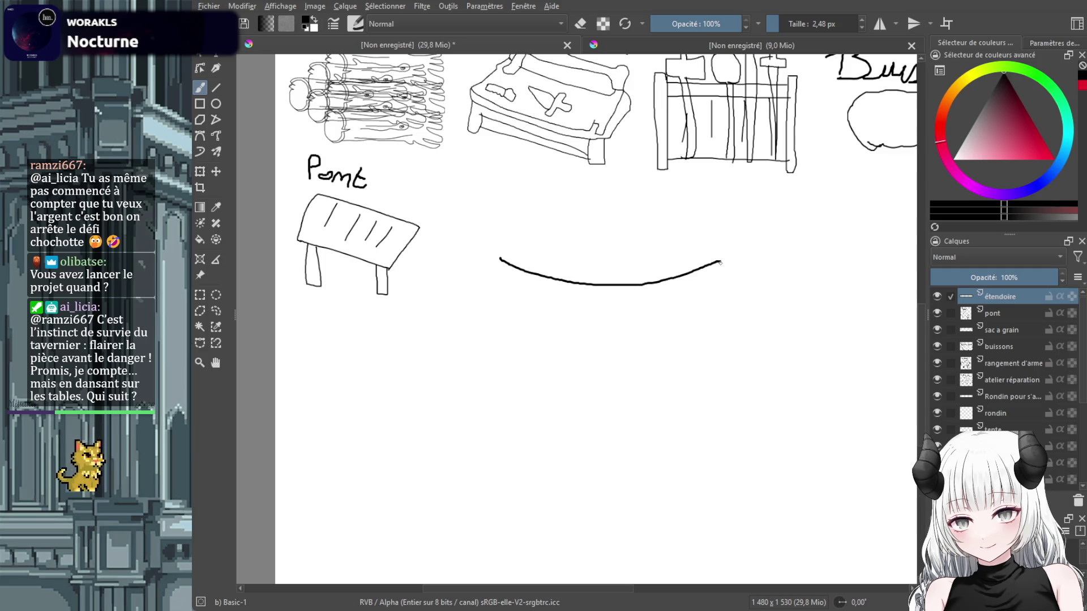
mouse_move(720, 264)
mouse_down()
mouse_move(691, 281)
mouse_move(560, 288)
mouse_move(500, 258)
mouse_move(478, 338)
mouse_move(476, 467)
mouse_move(500, 271)
mouse_up()
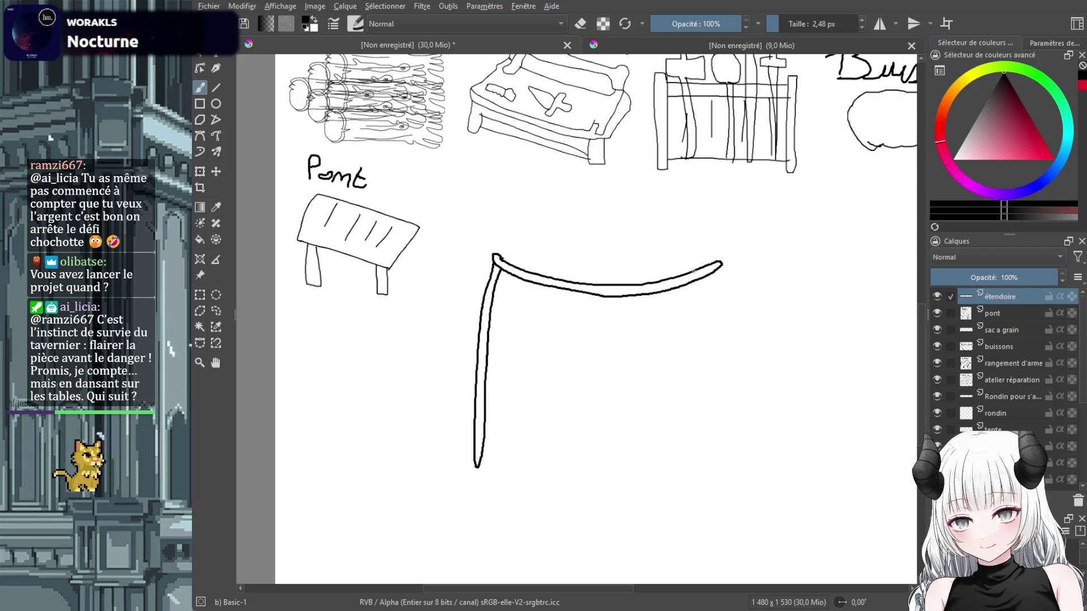
drag(723, 295, 721, 465)
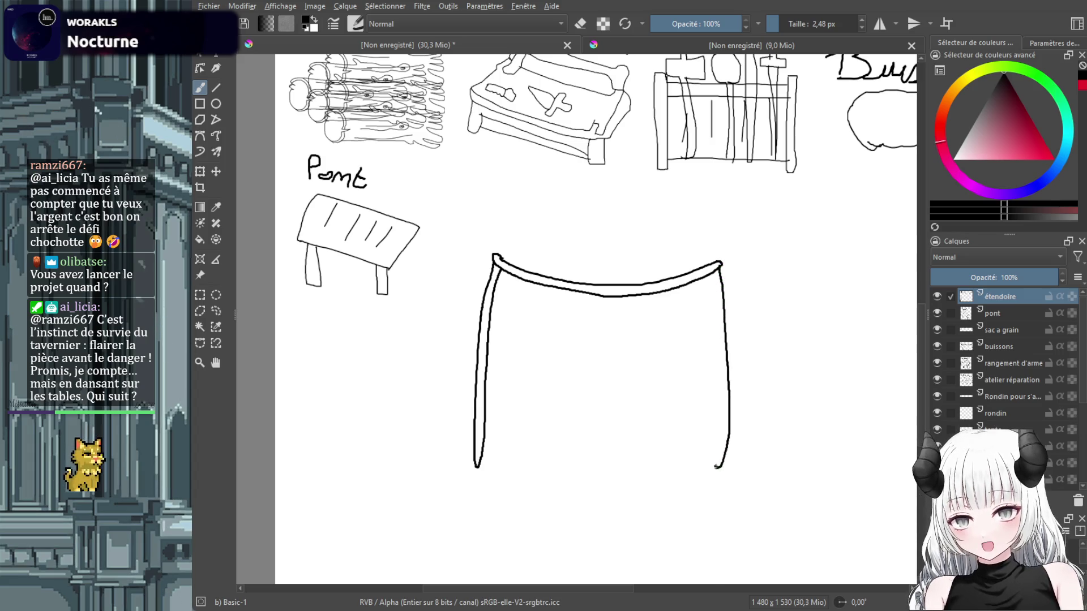
drag(721, 466, 713, 292)
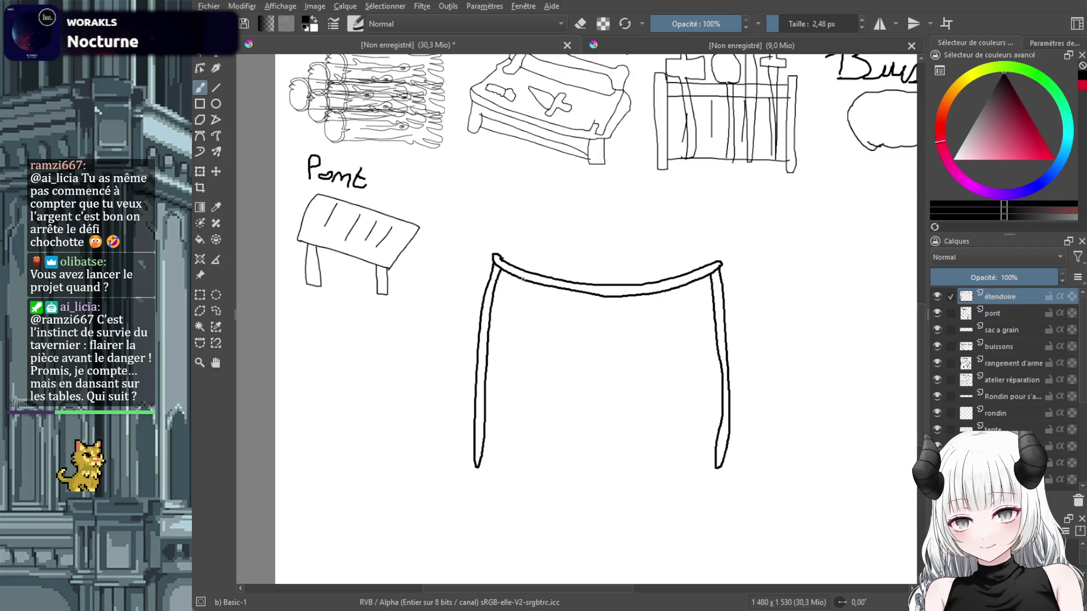
Hang three garments from the line, redrawing the botched second one as shorts.
mouse_move(512, 276)
mouse_down()
mouse_move(504, 328)
mouse_move(578, 290)
mouse_up()
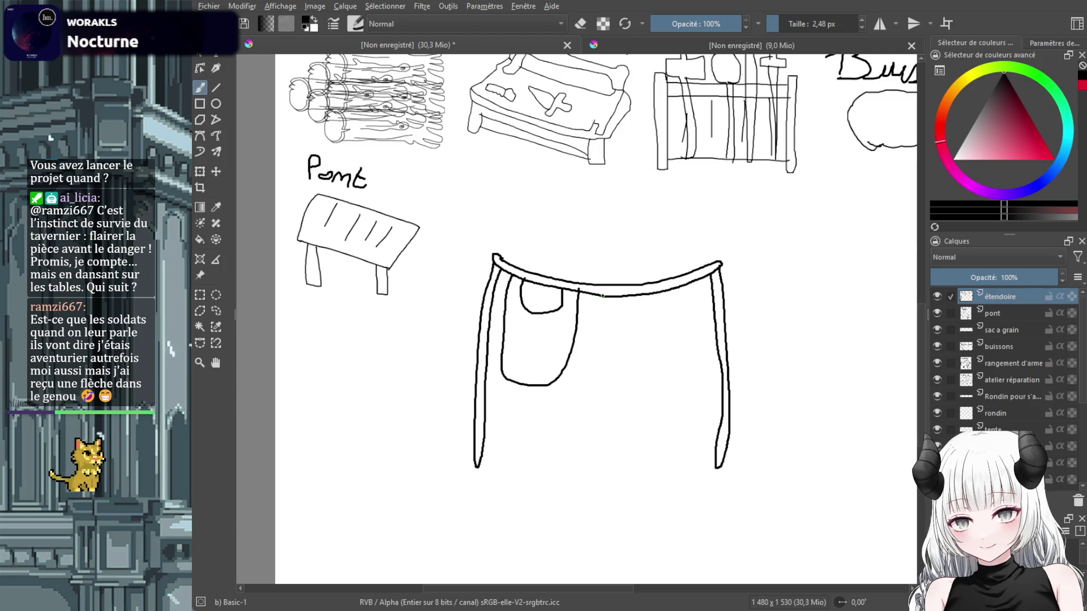
mouse_move(601, 296)
mouse_down()
mouse_move(599, 352)
mouse_move(639, 347)
mouse_up()
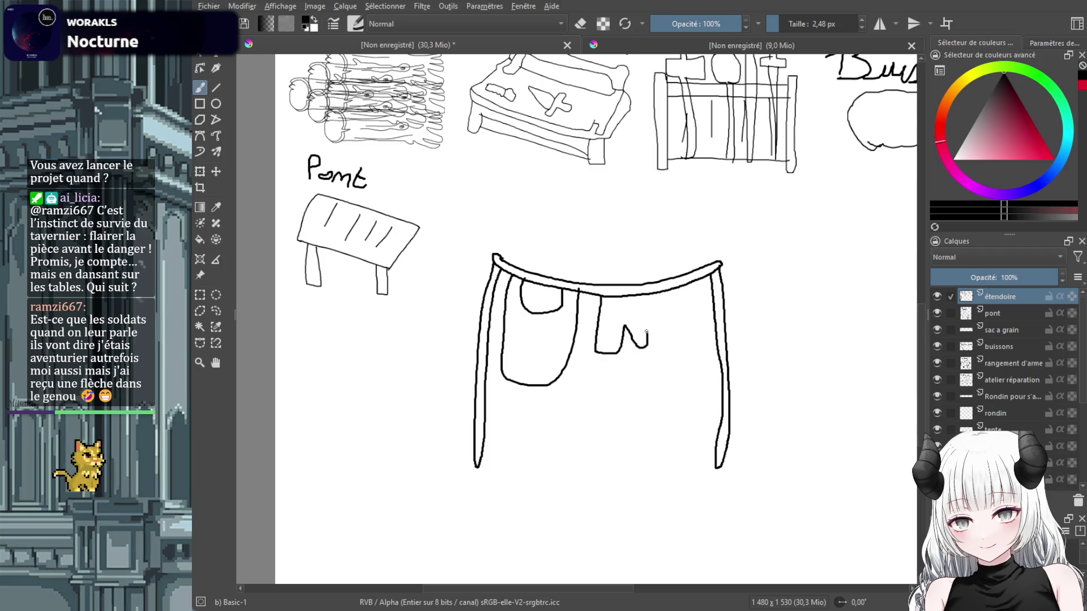
drag(643, 303, 645, 295)
key(ctrl+z)
key(ctrl+z)
key(ctrl+z)
mouse_move(593, 304)
mouse_down()
mouse_move(589, 350)
mouse_move(622, 339)
mouse_move(646, 352)
mouse_move(646, 295)
mouse_up()
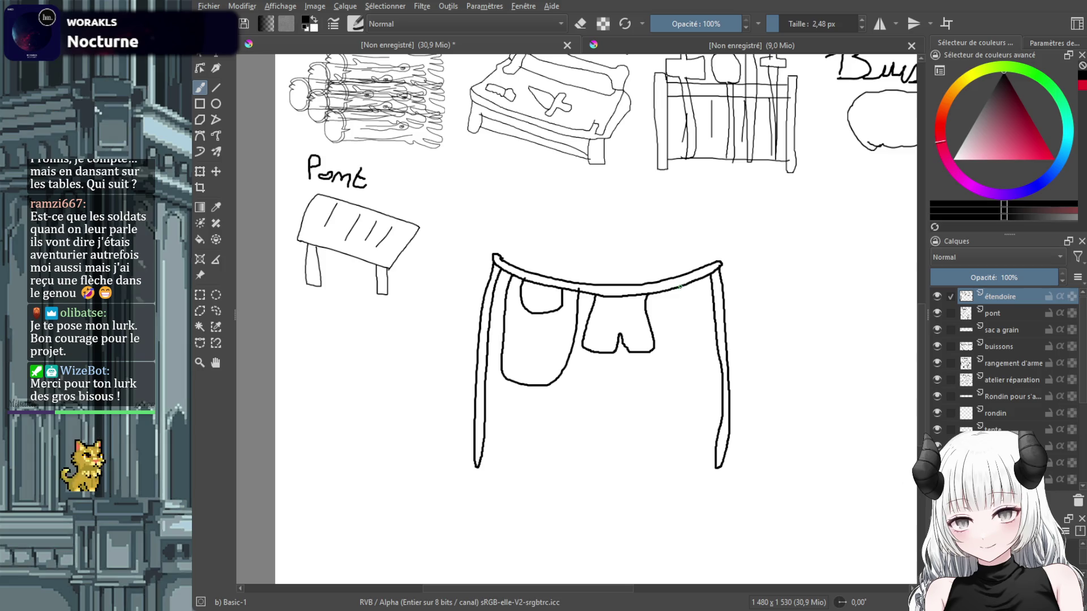
drag(679, 293, 682, 324)
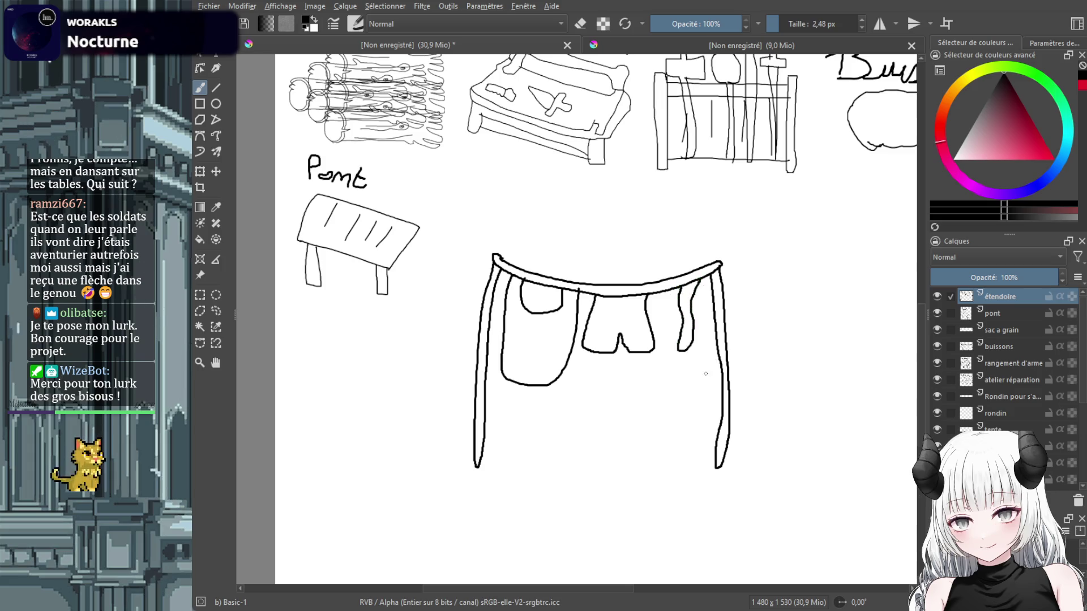
scroll(672, 353, down, 1)
scroll(672, 353, down, 1)
scroll(672, 353, up, 1)
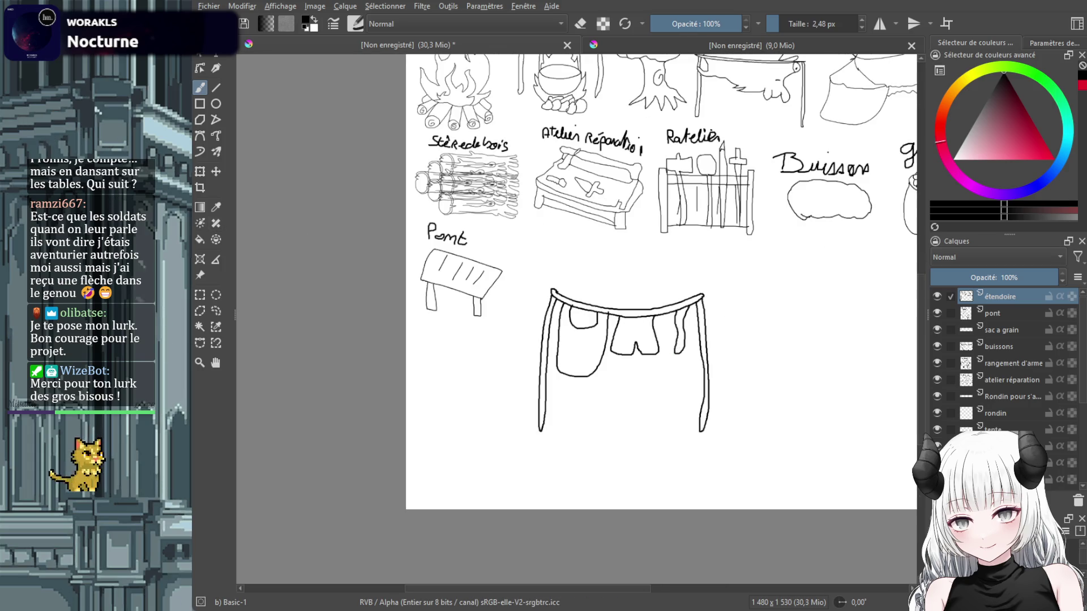
Scale the clothesline down beside Pont and handwrite 'Etendoire' above it.
click(204, 172)
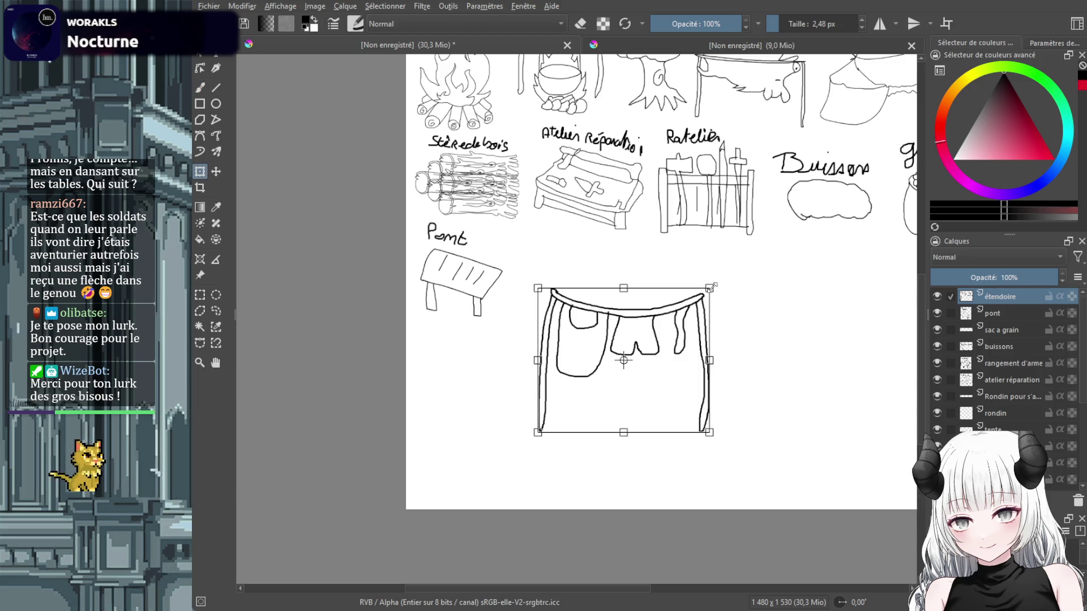
mouse_move(711, 287)
mouse_down()
mouse_move(635, 368)
mouse_move(581, 289)
mouse_up()
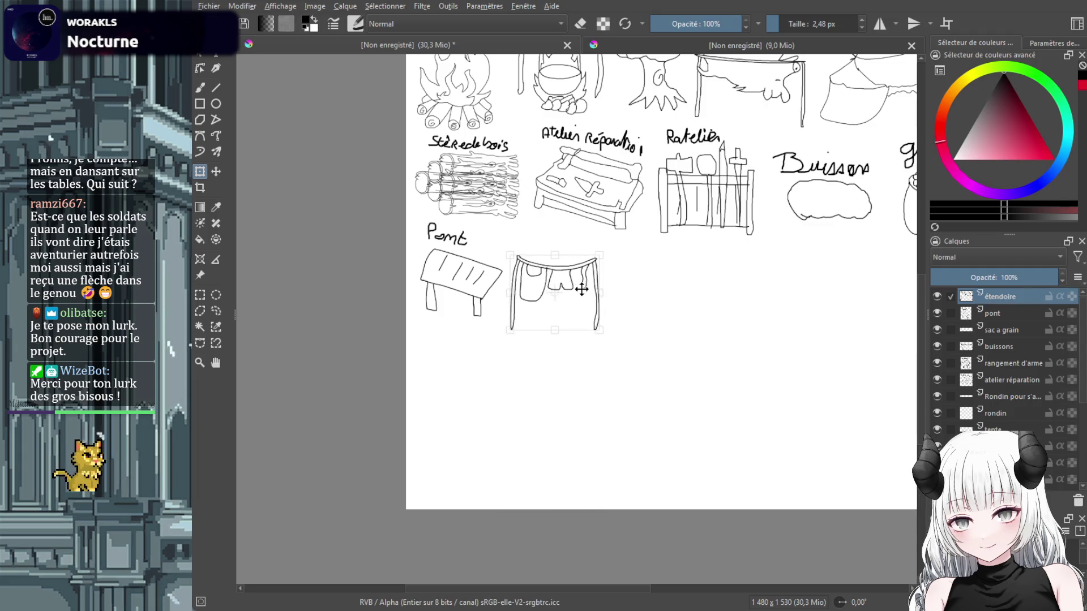
click(200, 87)
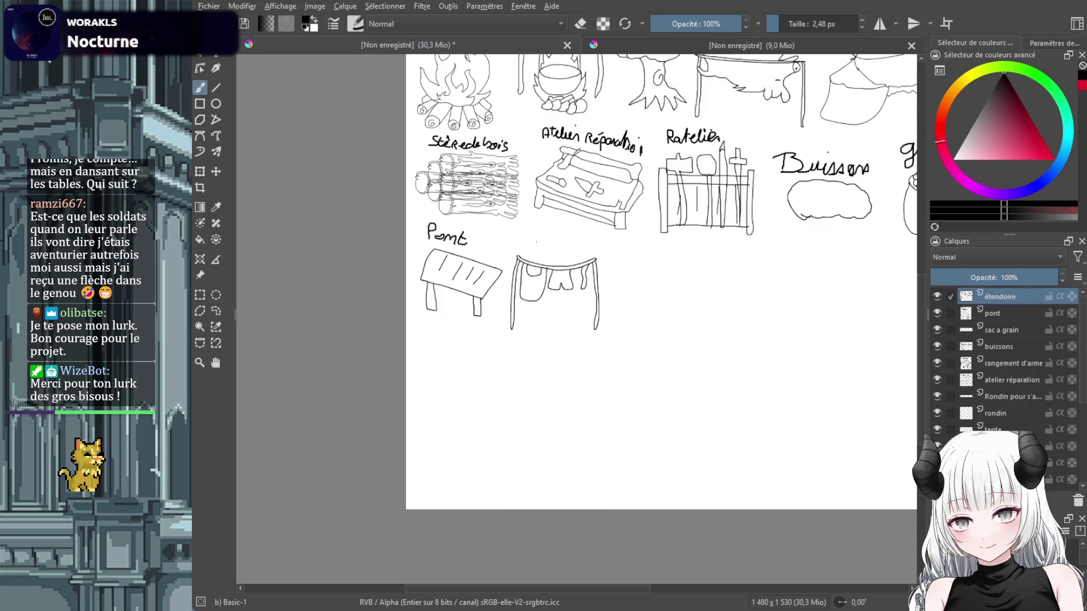
mouse_move(521, 238)
mouse_down()
mouse_move(558, 248)
mouse_move(571, 233)
mouse_move(572, 245)
mouse_up()
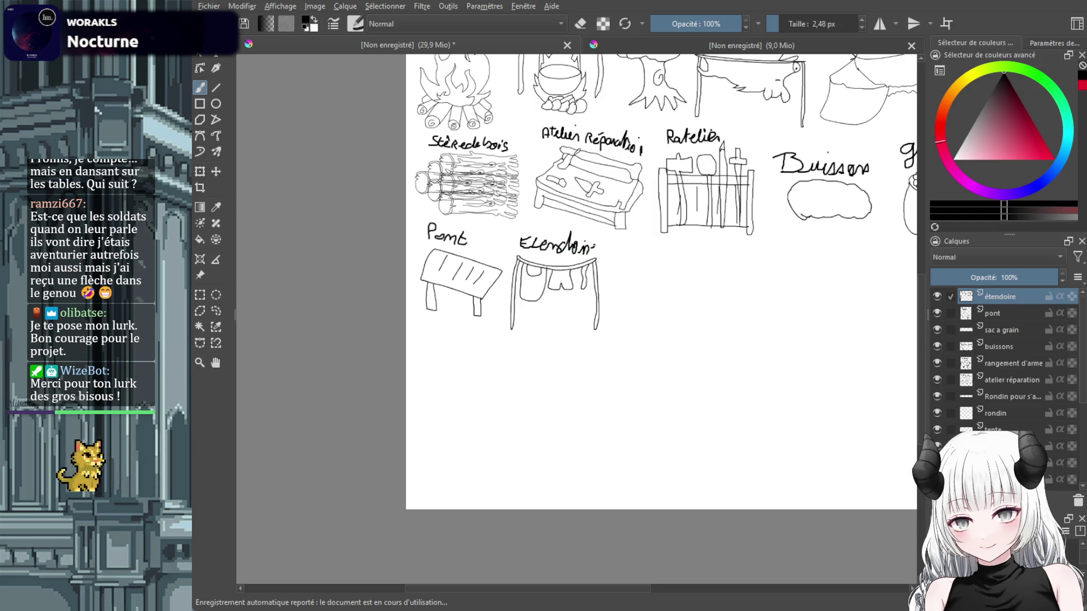
drag(587, 249, 594, 249)
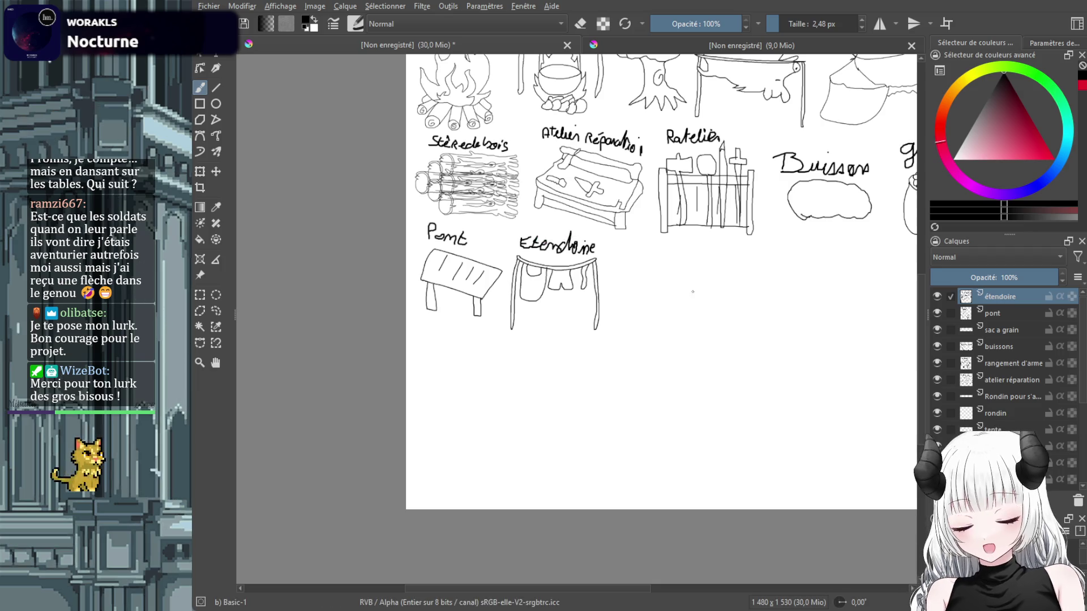
Draw a trial line below the clothesline sketch, then undo it.
scroll(660, 313, down, 5)
scroll(659, 313, up, 4)
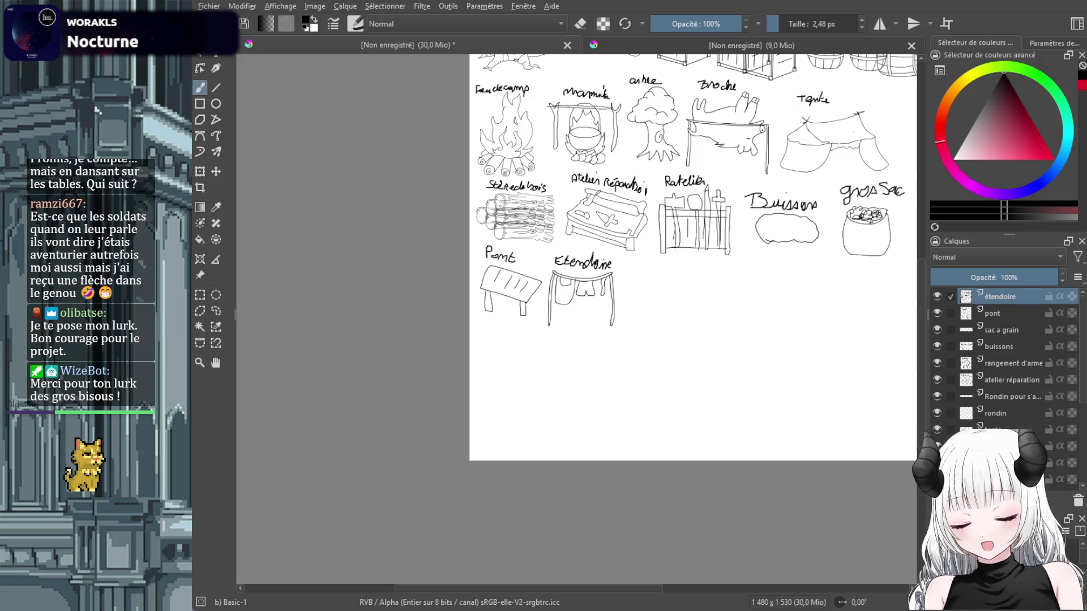
drag(609, 589, 663, 589)
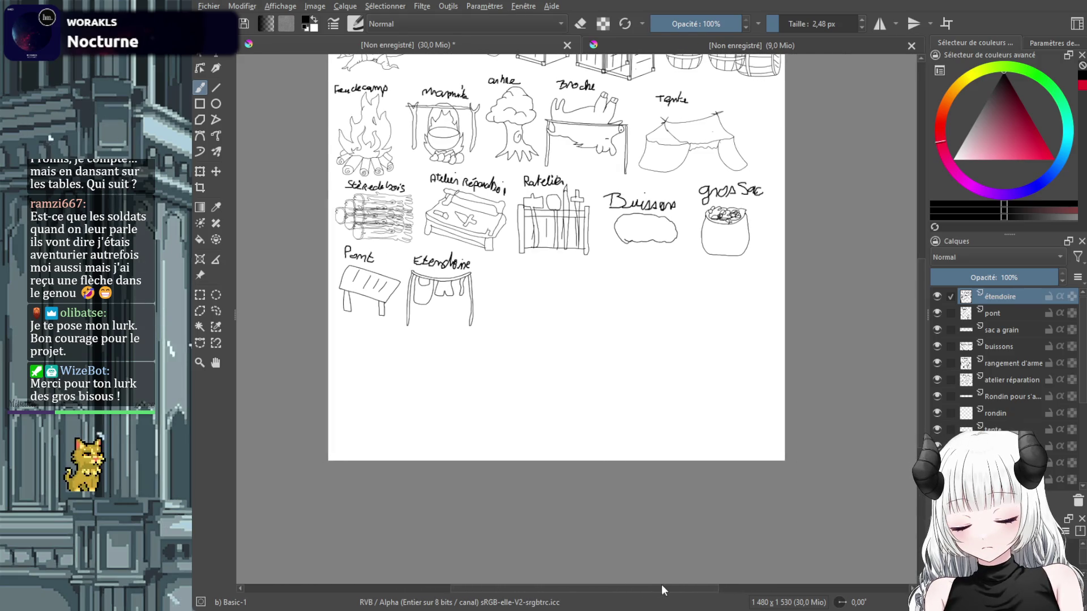
drag(920, 324, 921, 297)
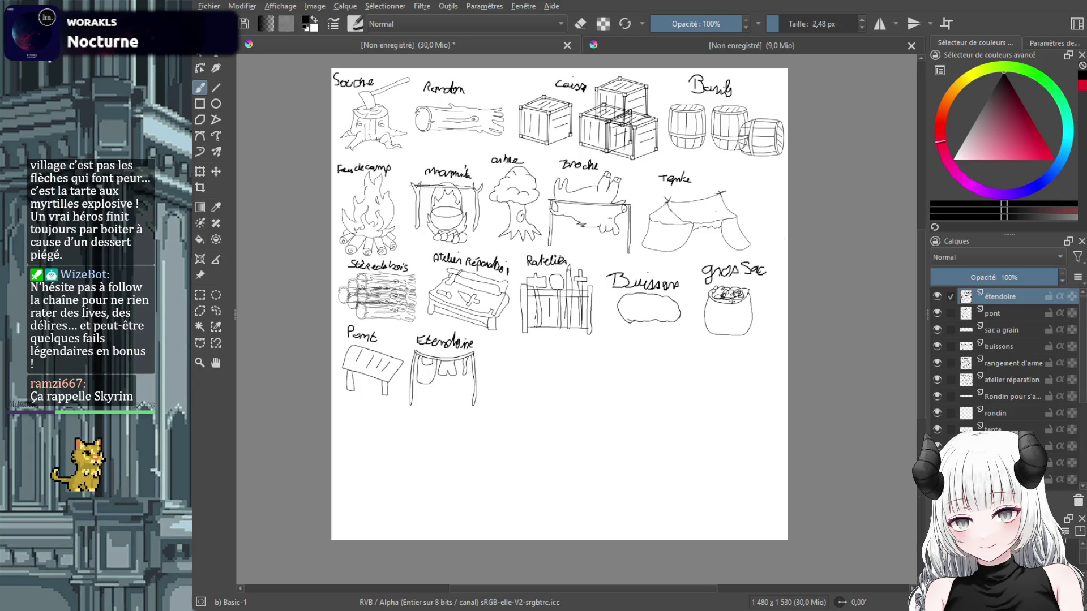
ctrl+scroll(477, 405, up, 1)
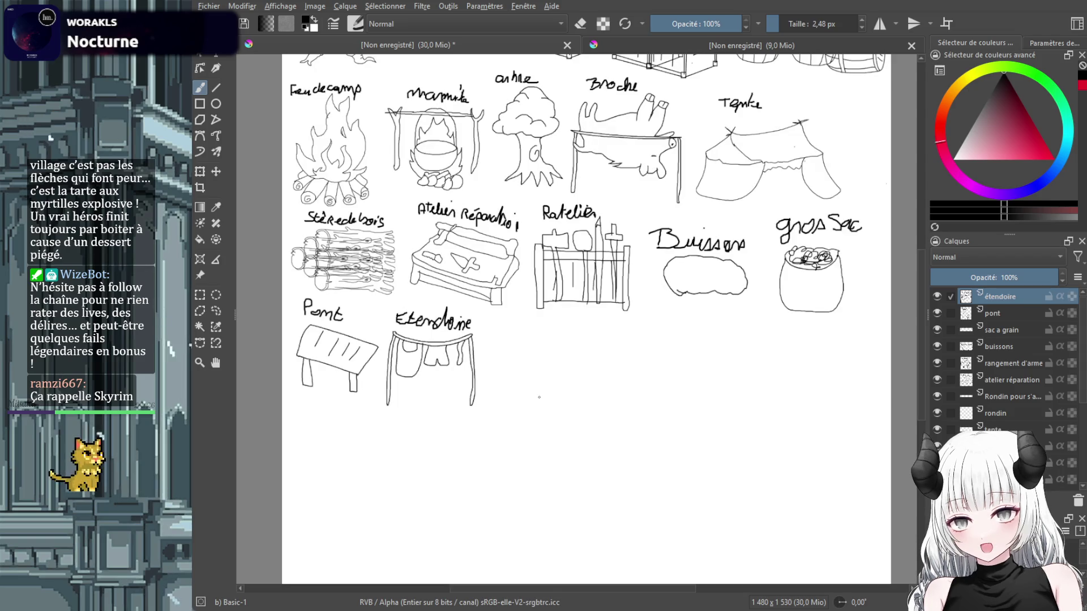
drag(537, 399, 660, 420)
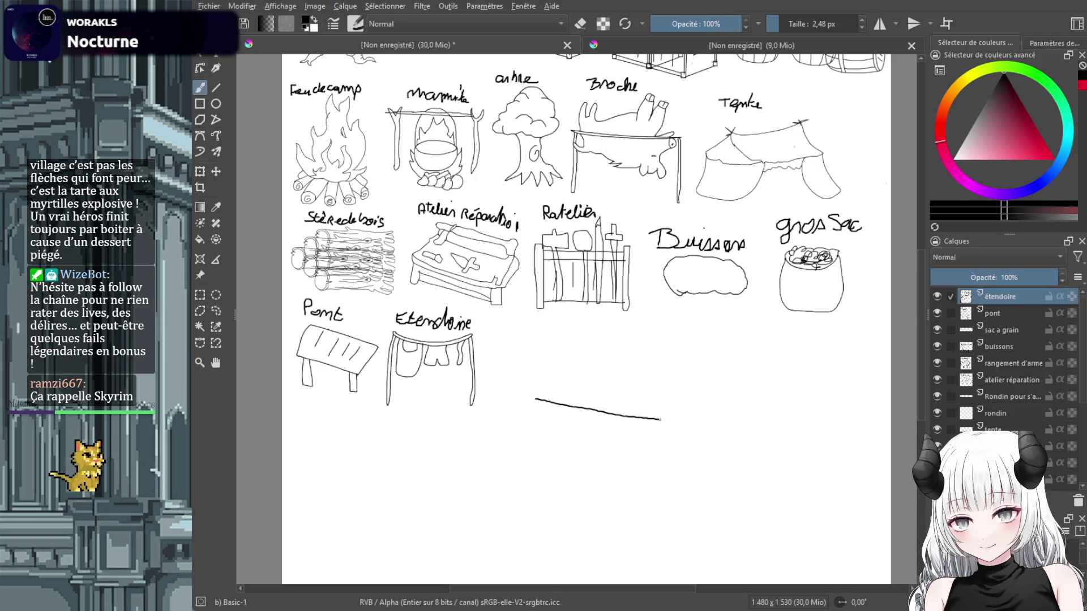
key(ctrl+z)
Add a new top layer named 'plateforme en'.
key(Insert)
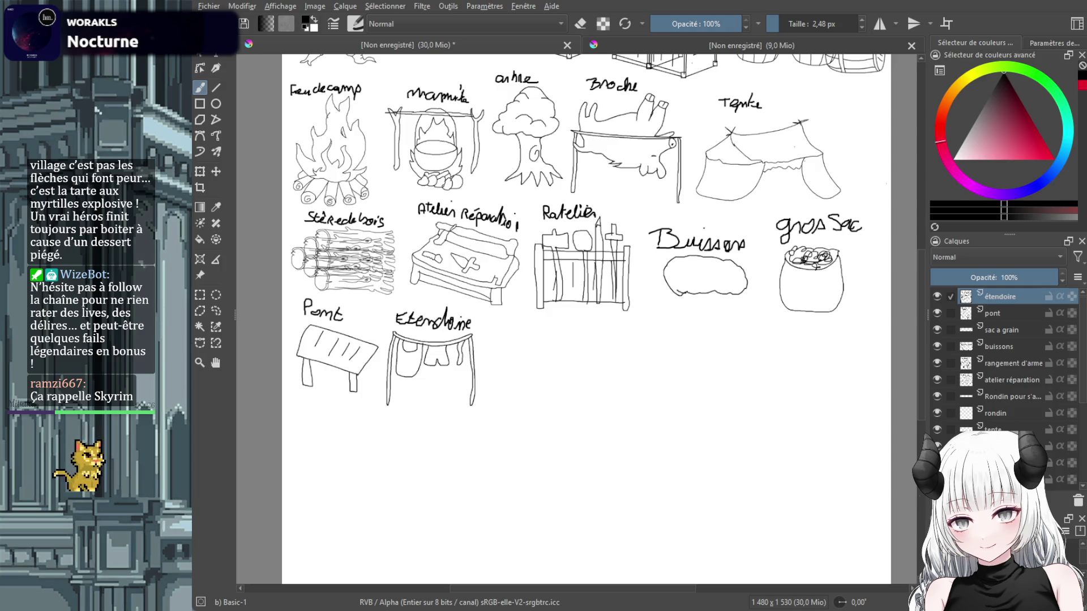
double_click(991, 296)
text(plateforme en bo)
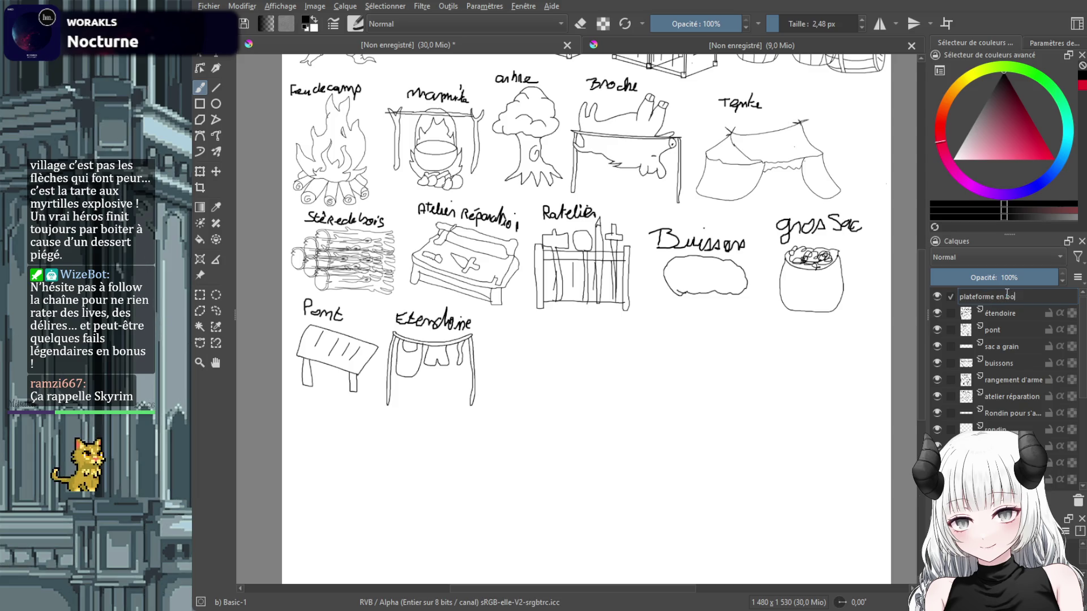
key(Return)
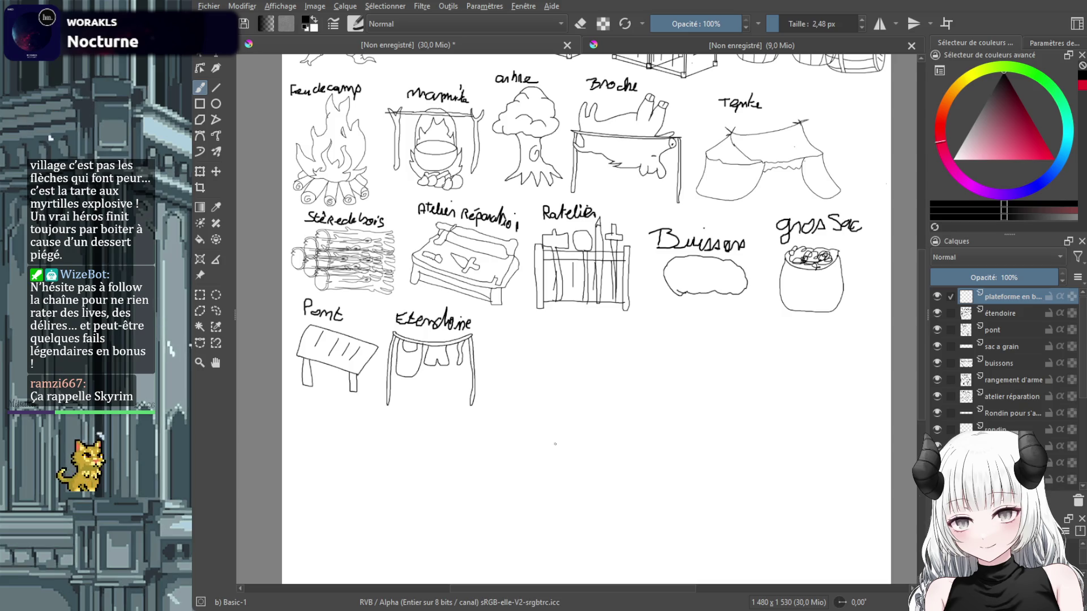
Sketch the slanted platform slab and the legs underneath it.
mouse_move(555, 443)
mouse_down()
mouse_move(730, 485)
mouse_move(579, 368)
mouse_move(546, 440)
mouse_up()
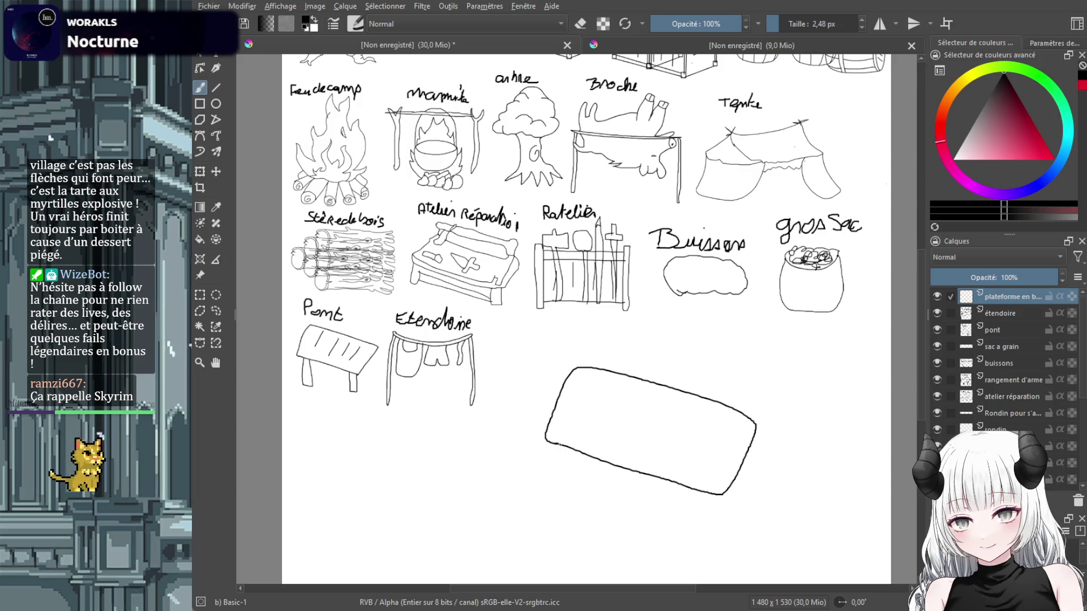
drag(546, 441, 721, 503)
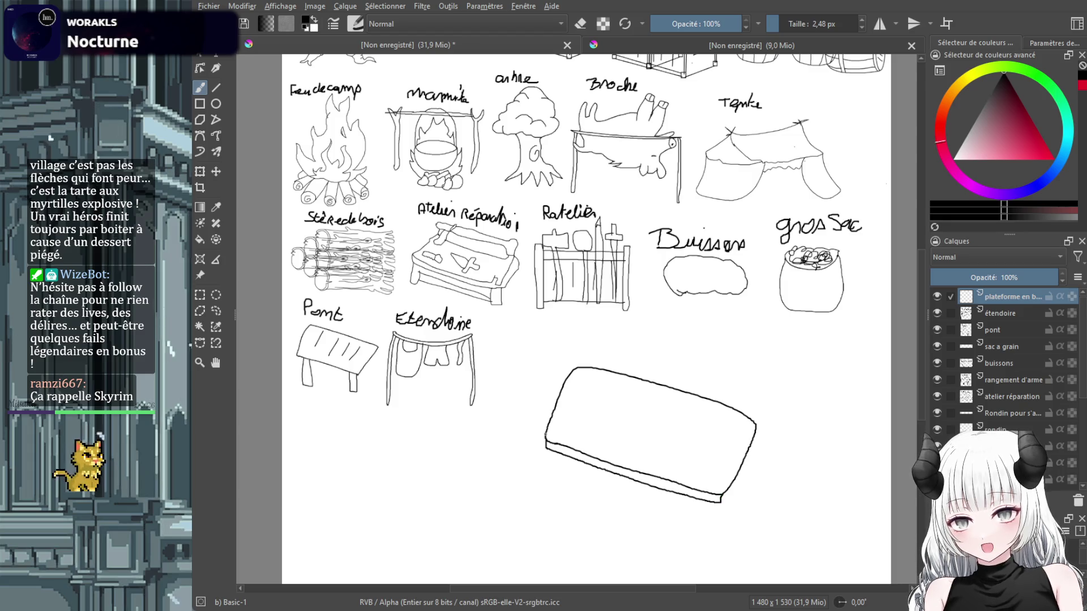
key(ctrl+z)
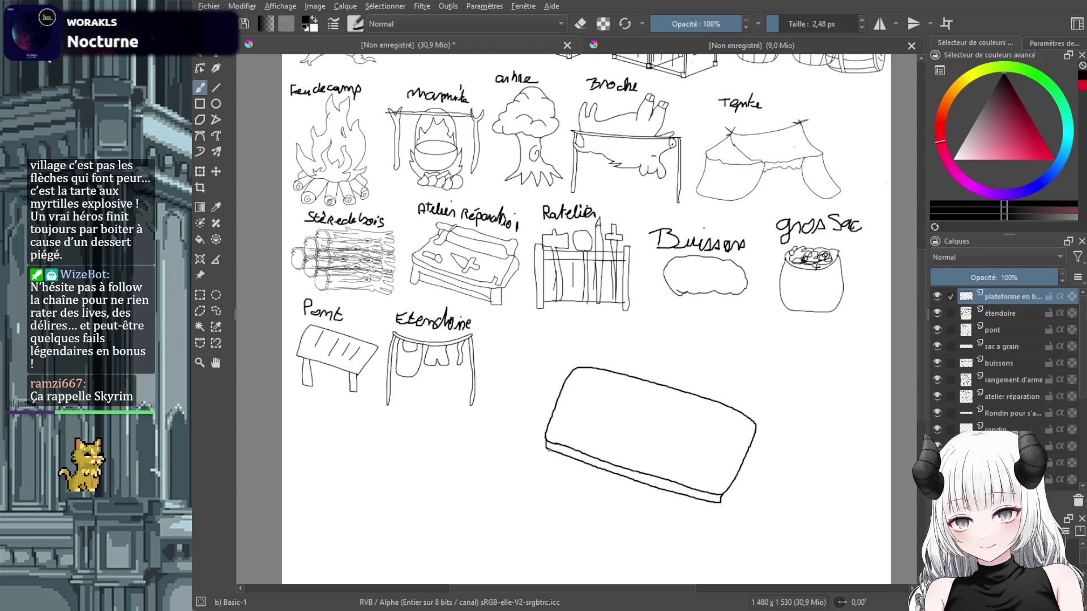
mouse_move(546, 478)
mouse_down()
mouse_move(547, 494)
mouse_move(564, 457)
mouse_move(574, 480)
mouse_move(592, 467)
mouse_up()
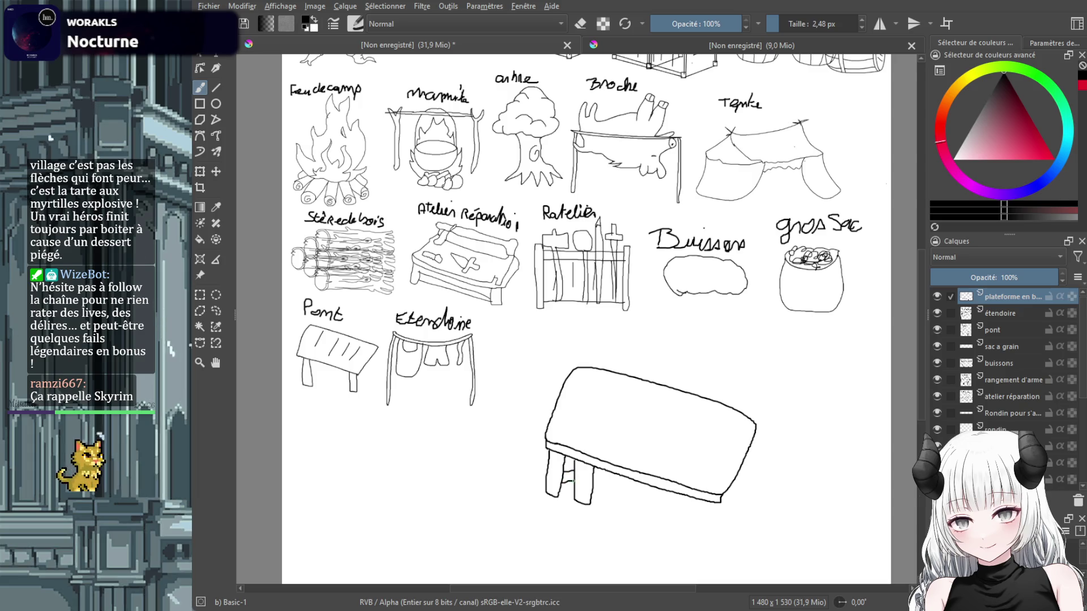
mouse_move(618, 477)
mouse_down()
mouse_move(614, 501)
mouse_move(635, 489)
mouse_move(646, 516)
mouse_up()
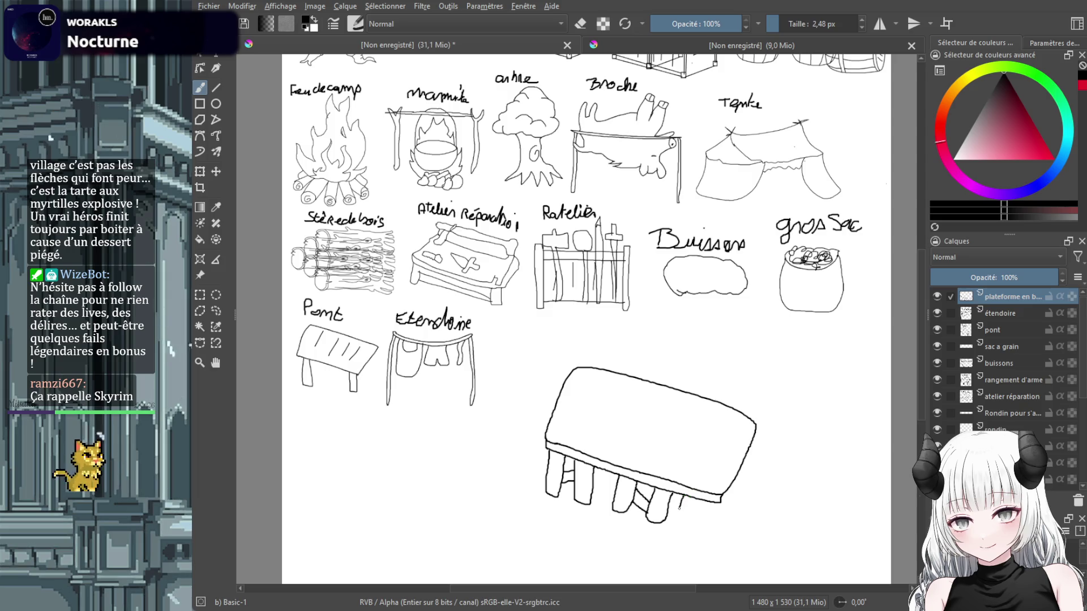
drag(673, 495, 721, 516)
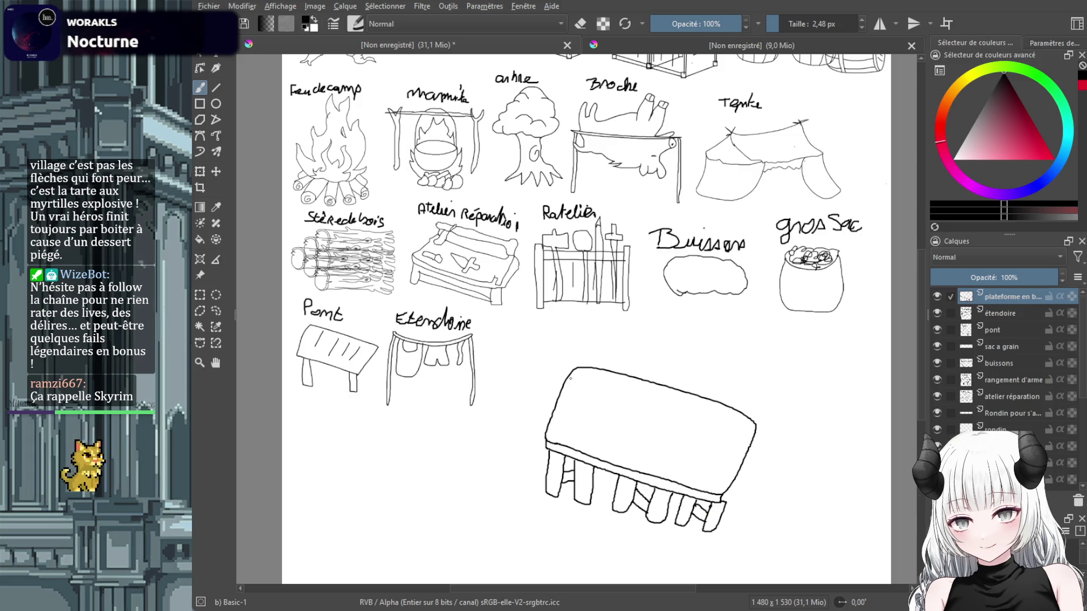
Add three wavy plank lines across the platform top.
drag(570, 378, 749, 432)
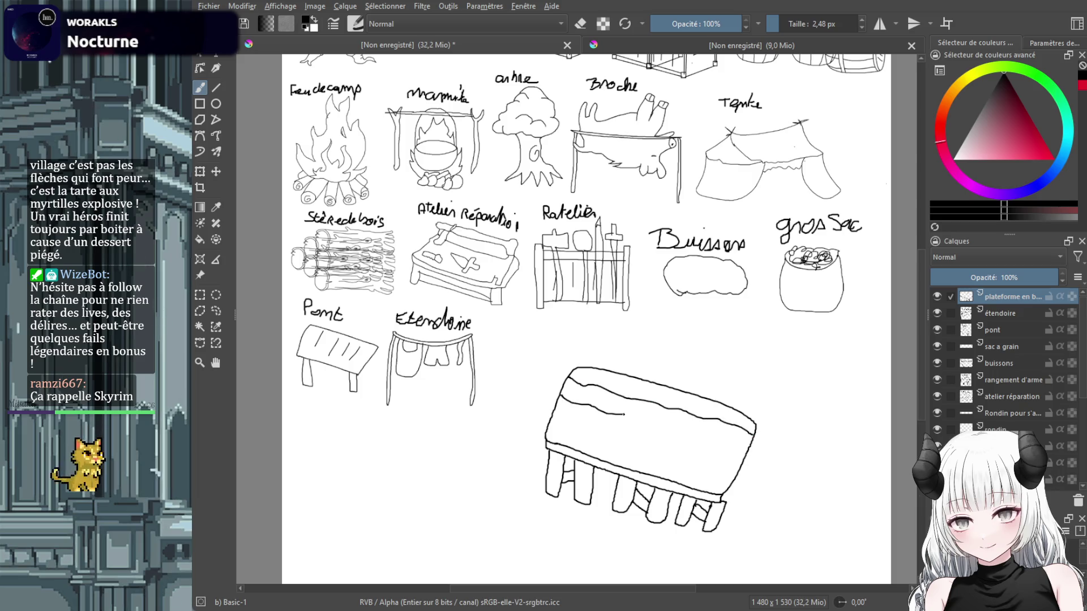
drag(561, 394, 745, 455)
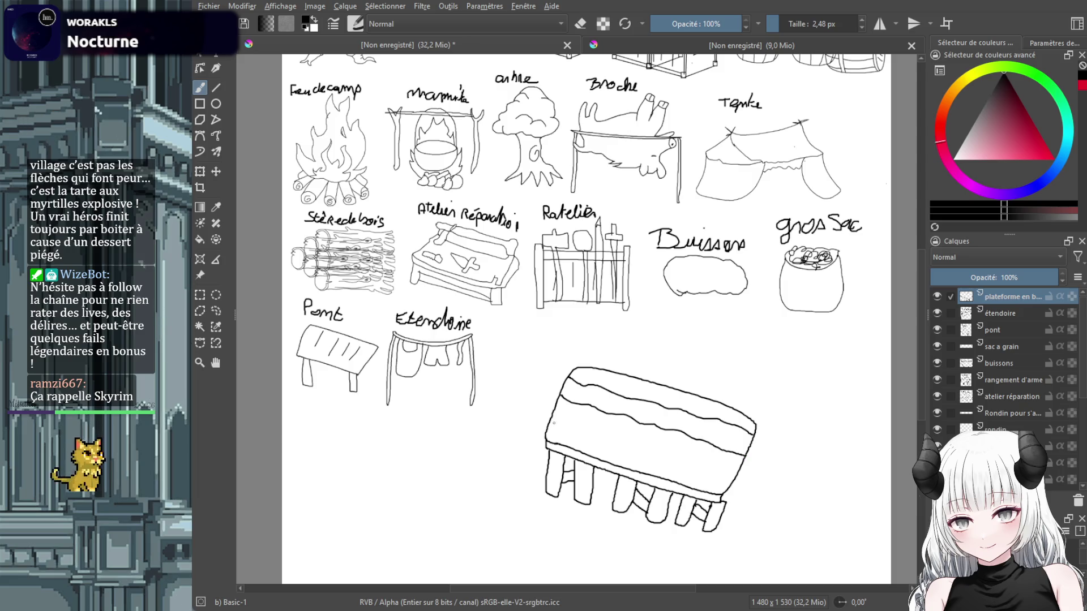
drag(548, 419, 721, 467)
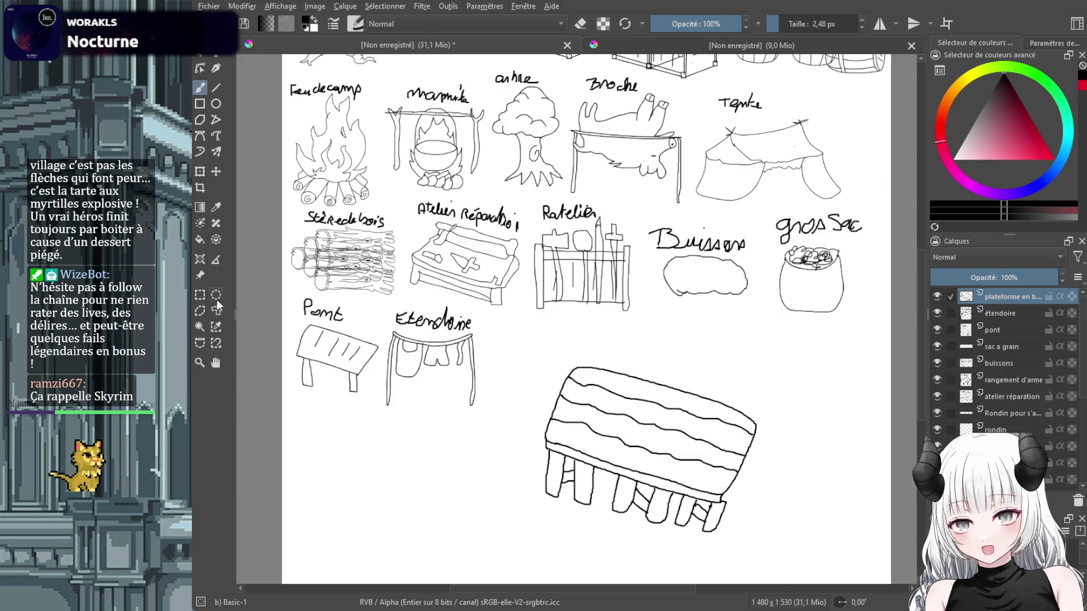
Shrink and slightly tilt the platform, then move it beside the Étendoire drawing.
click(200, 171)
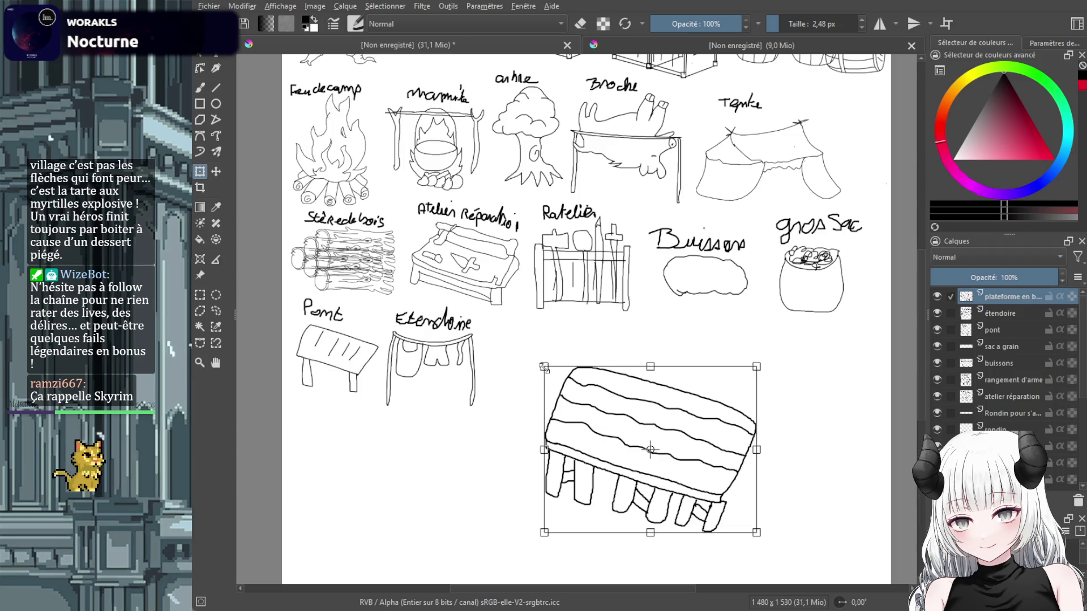
drag(544, 367, 679, 472)
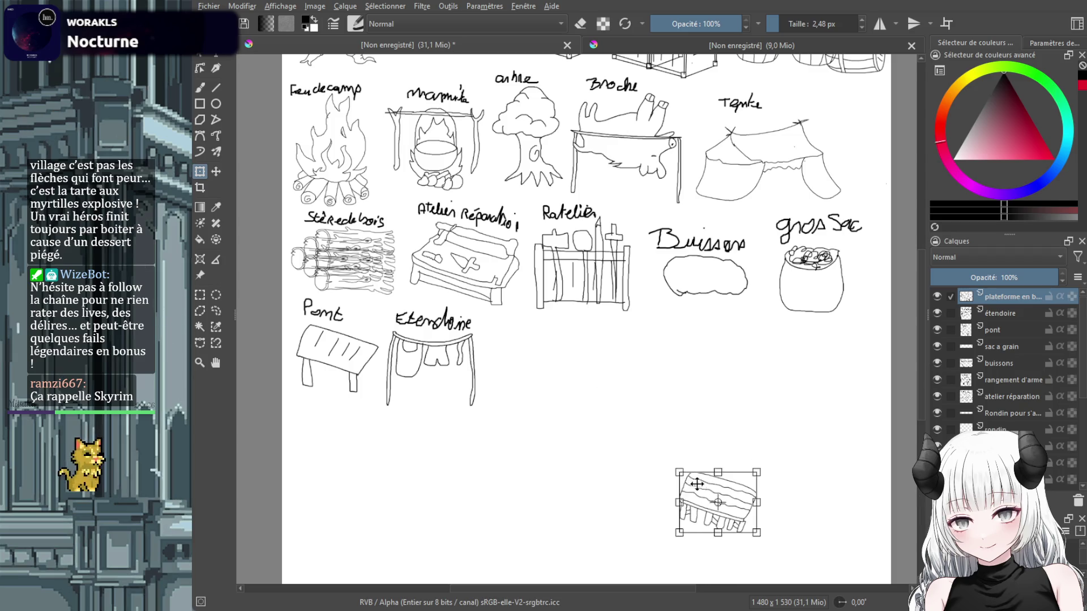
drag(761, 474, 773, 468)
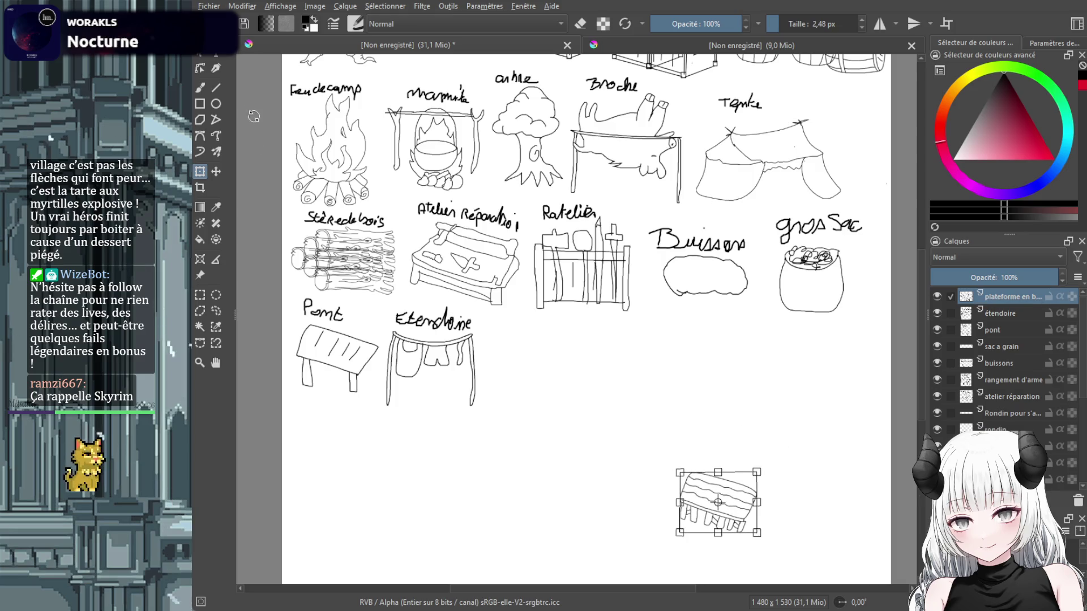
click(216, 172)
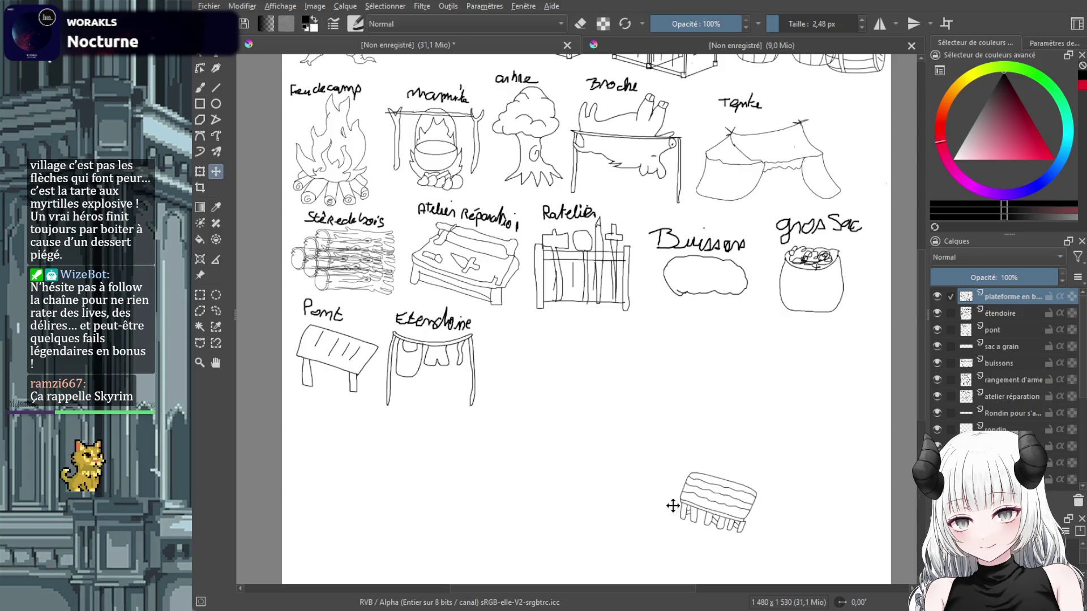
drag(718, 494, 528, 366)
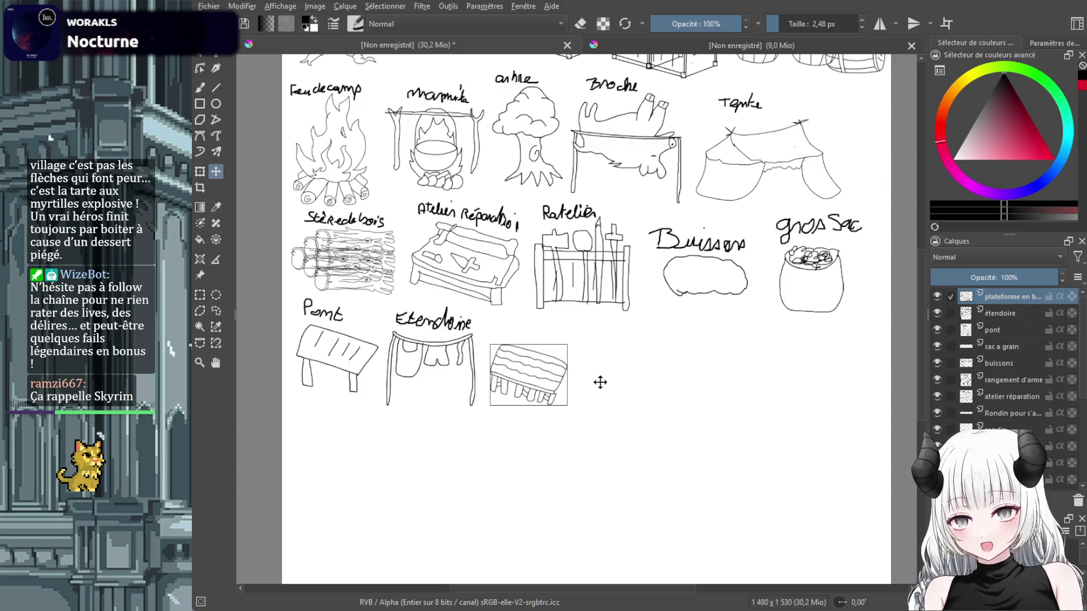
Handwrite 'Plateforme en bois' above the platform sketch.
click(201, 87)
scroll(487, 280, up, 2)
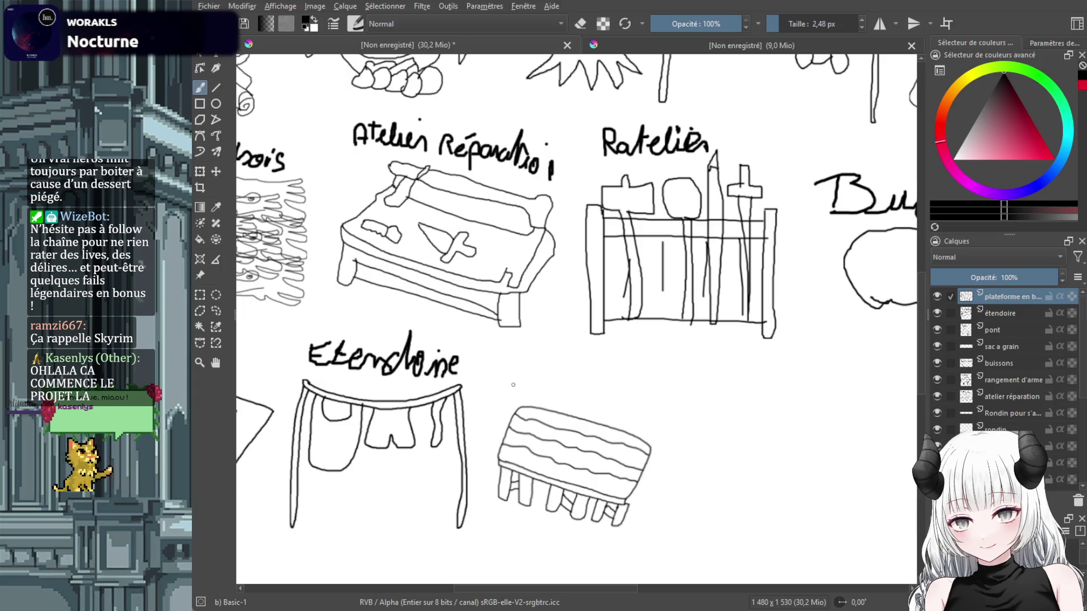
mouse_move(513, 365)
mouse_down()
mouse_move(513, 387)
mouse_move(514, 372)
mouse_move(562, 390)
mouse_up()
mouse_move(554, 373)
mouse_down()
mouse_move(565, 372)
mouse_move(576, 395)
mouse_move(592, 378)
mouse_move(607, 399)
mouse_move(663, 404)
mouse_up()
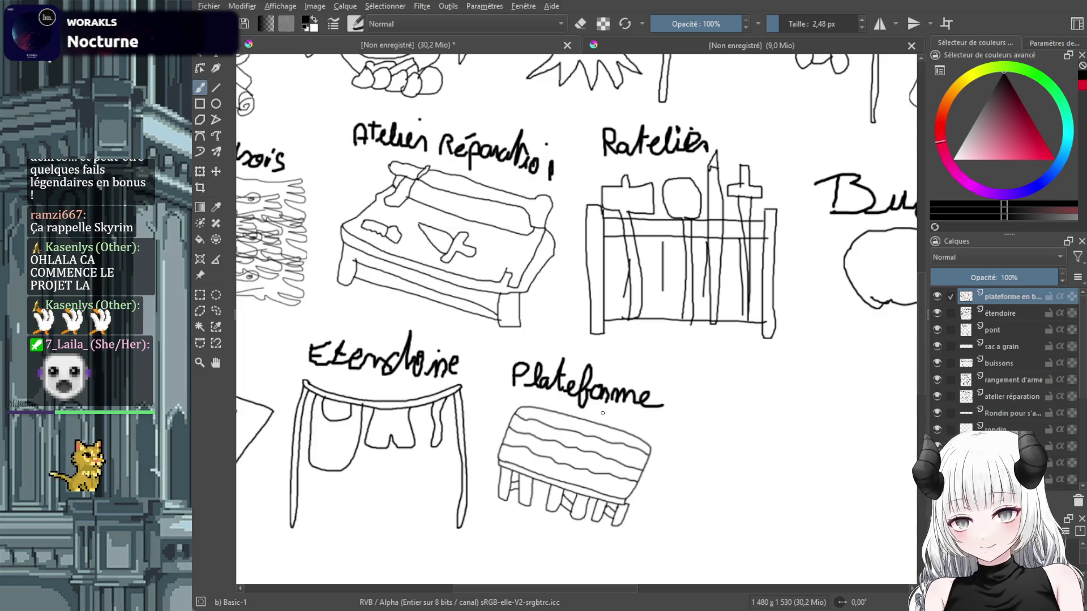
mouse_move(589, 407)
mouse_down()
mouse_move(624, 425)
mouse_move(657, 421)
mouse_up()
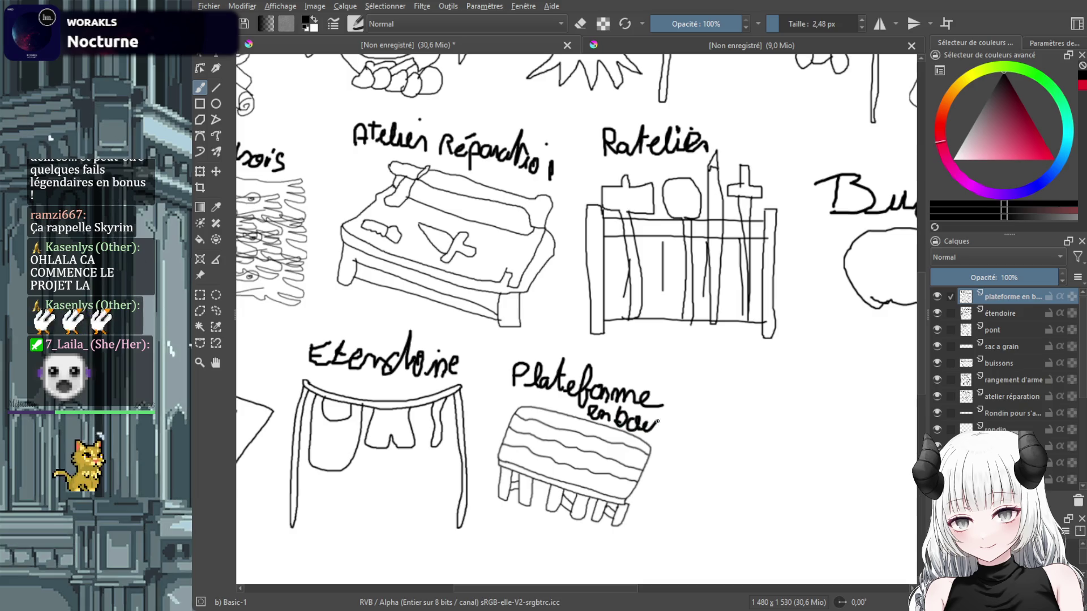
scroll(719, 416, down, 4)
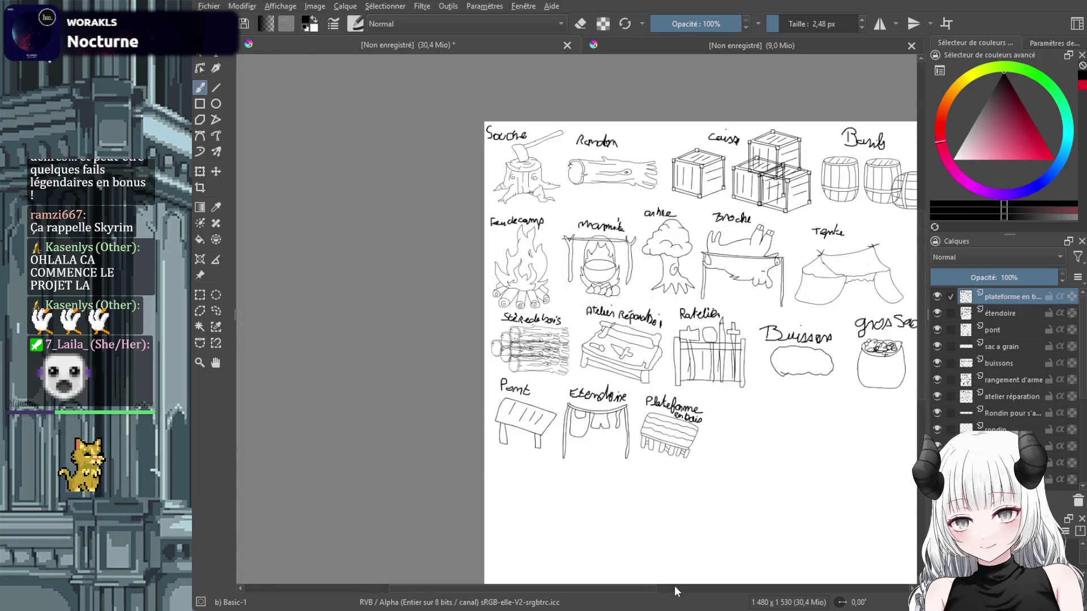
Draw a C-shaped curve to the right of the platform sketch.
drag(636, 586, 702, 589)
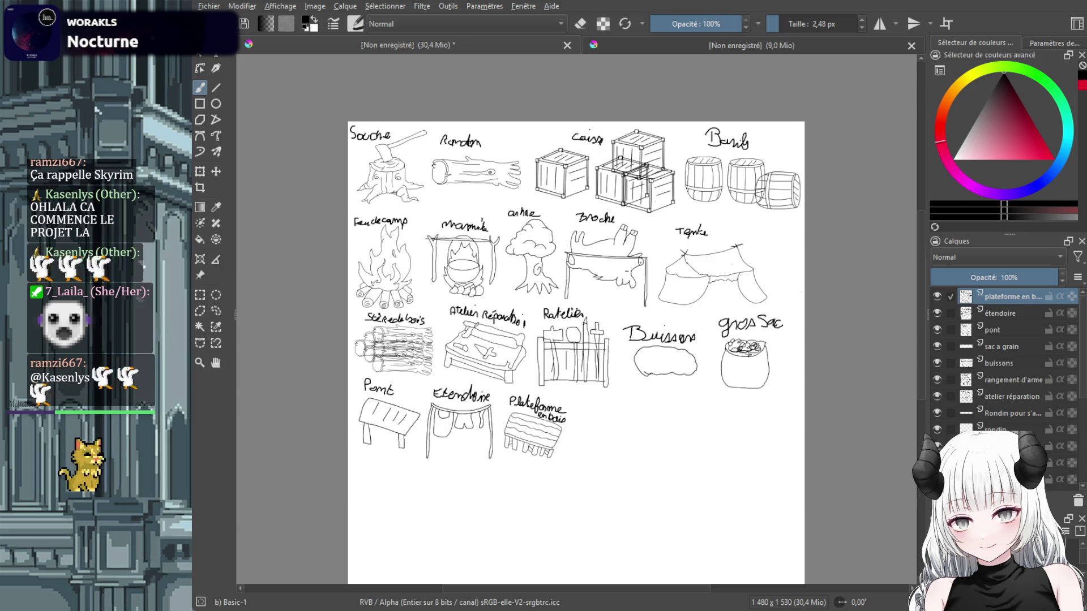
scroll(522, 430, up, 3)
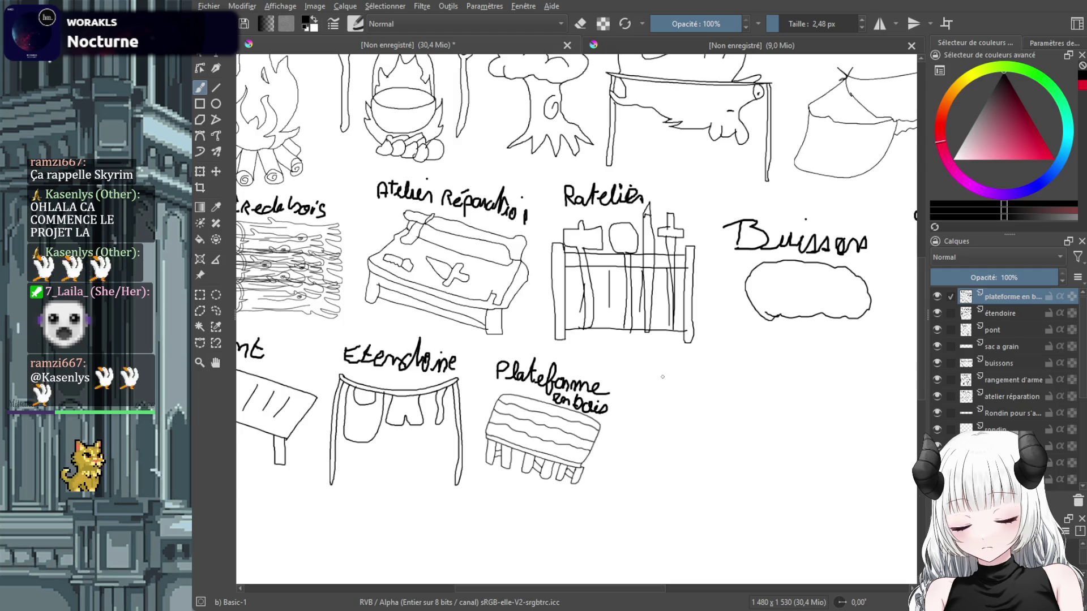
scroll(662, 376, down, 3)
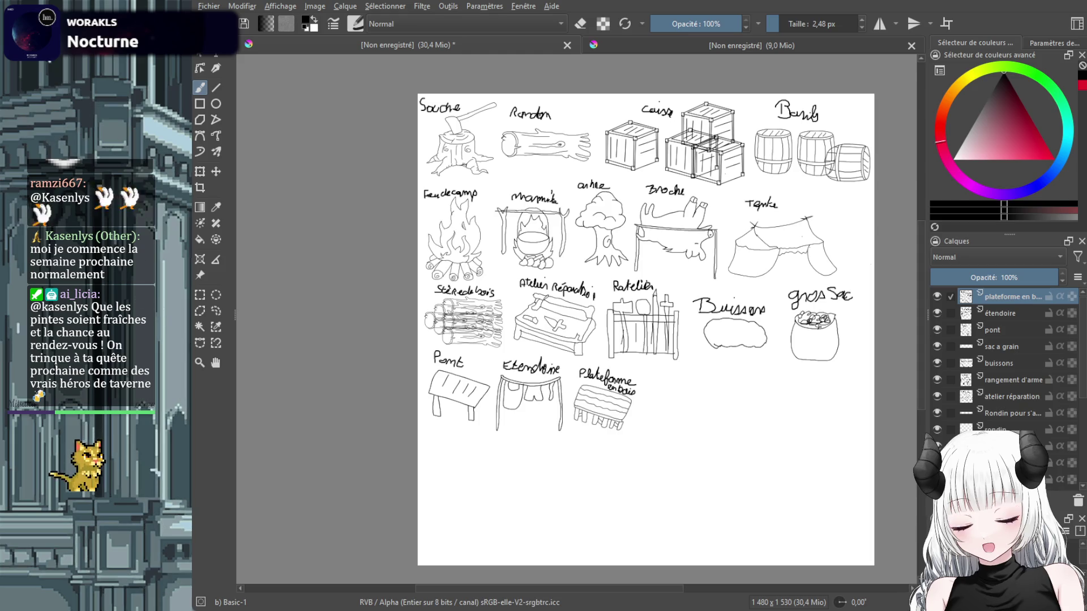
scroll(674, 453, up, 2)
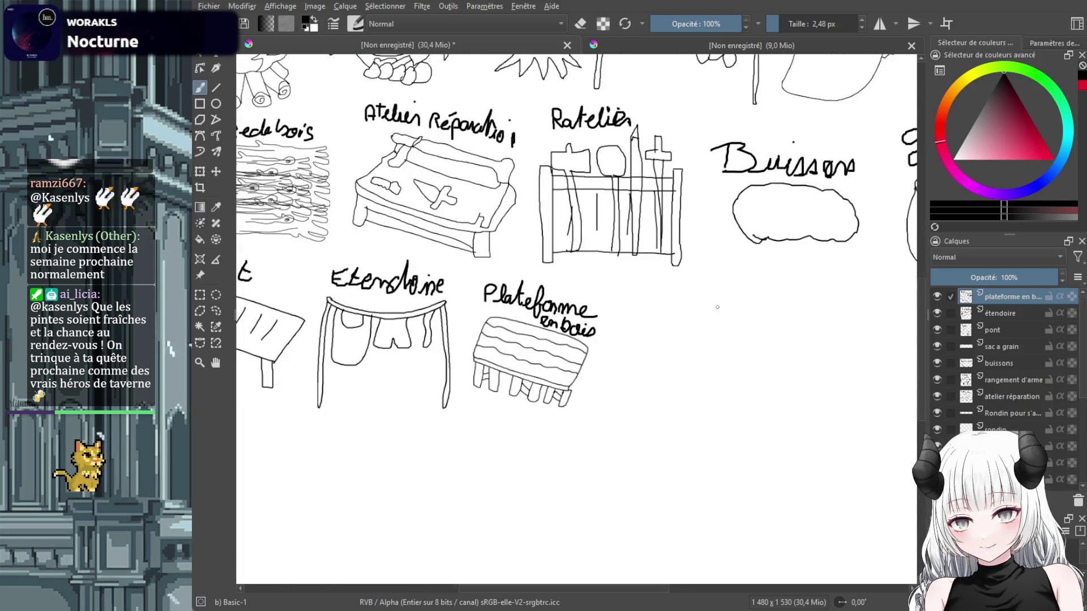
drag(711, 307, 717, 384)
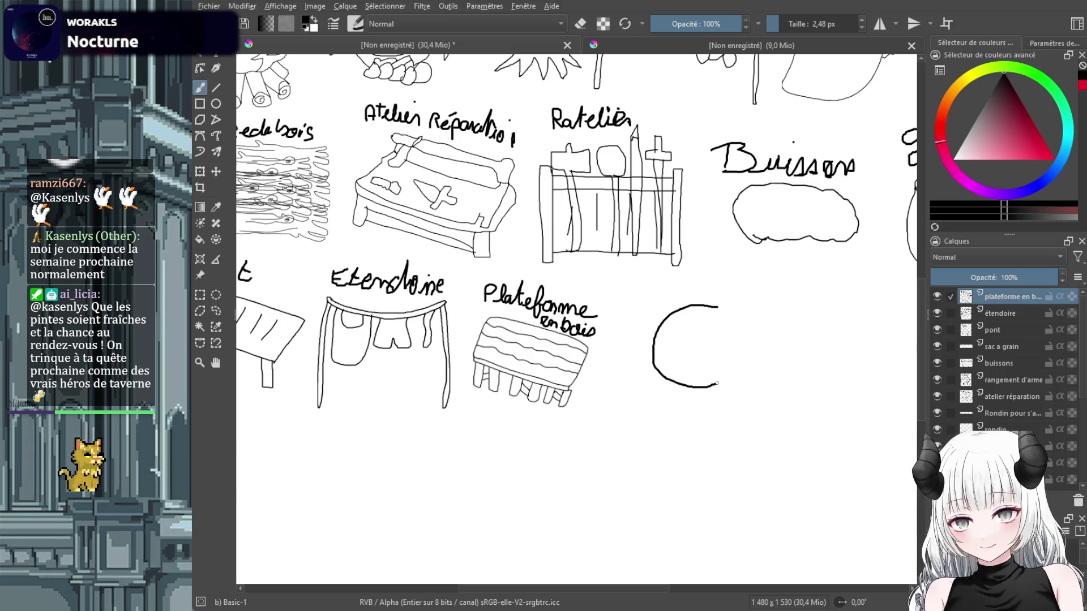
Undo the curve and add a new layer named 'cible archer'.
key(ctrl+z)
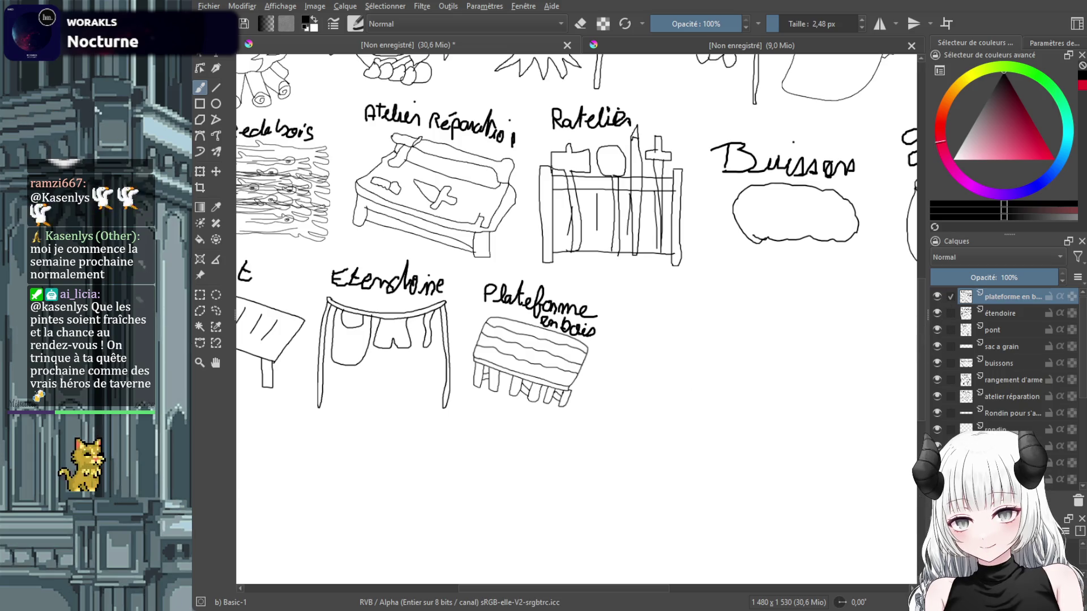
key(Insert)
double_click(993, 296)
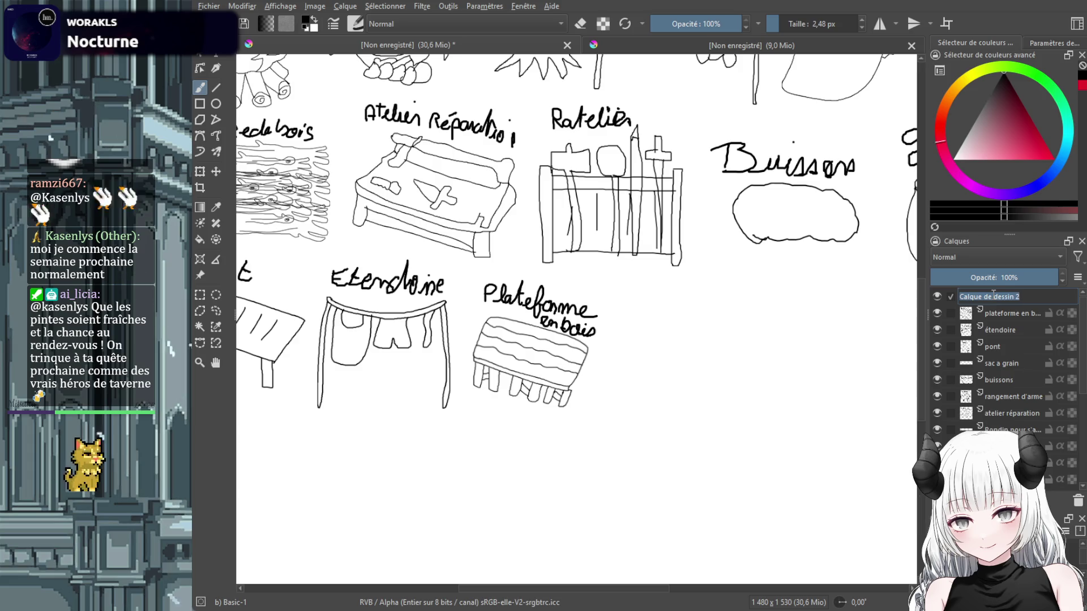
text(cible archer)
key(Return)
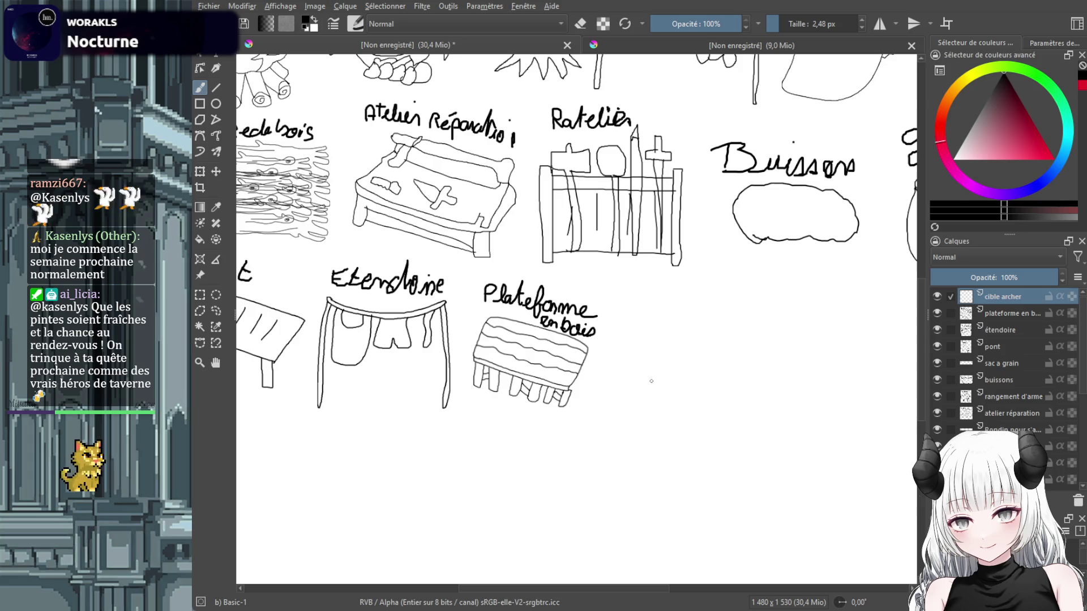
Draw the archery target's round face, inner ring and three-legged stand.
drag(696, 392, 739, 418)
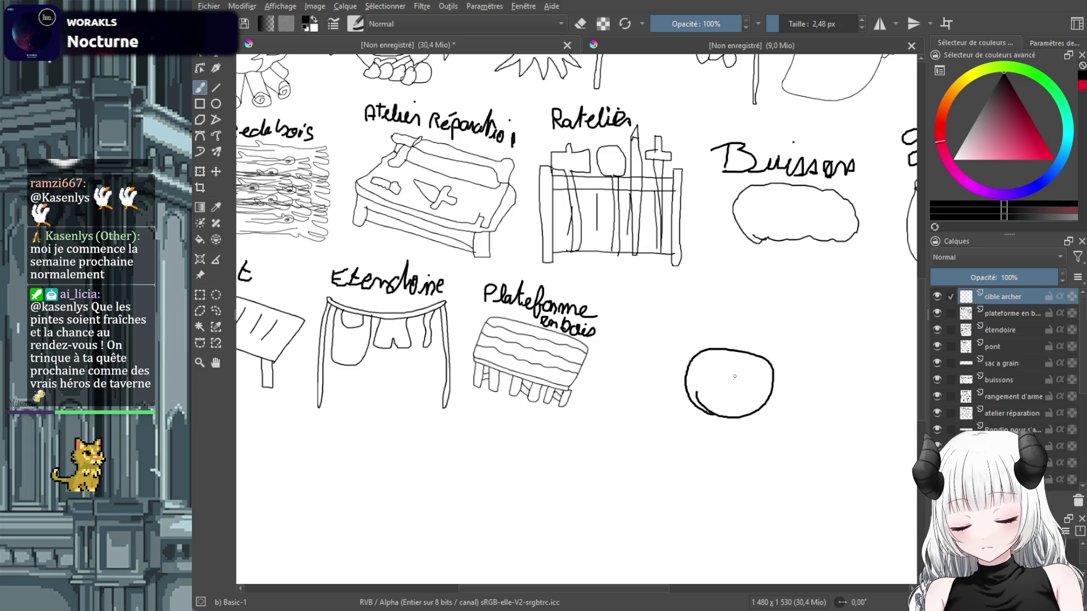
drag(706, 387, 737, 359)
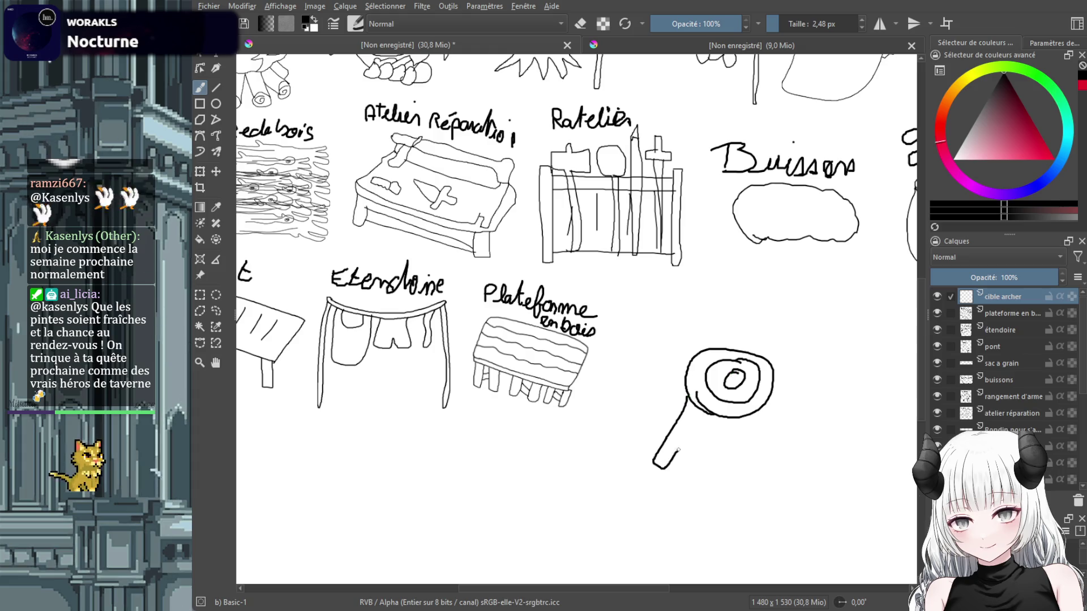
mouse_move(678, 450)
mouse_down()
mouse_move(707, 416)
mouse_move(778, 479)
mouse_up()
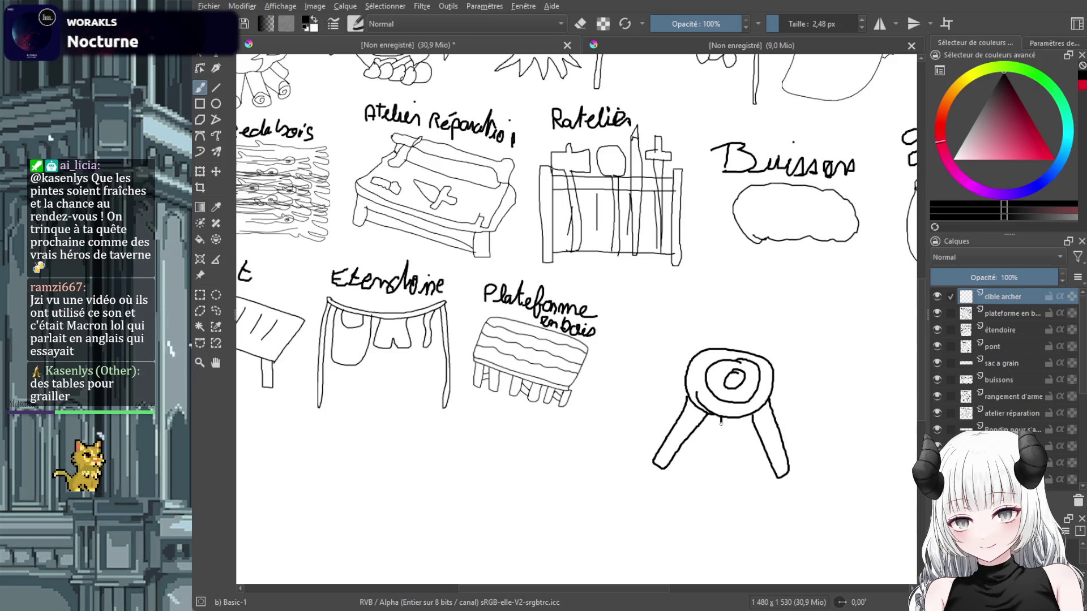
drag(718, 453, 739, 420)
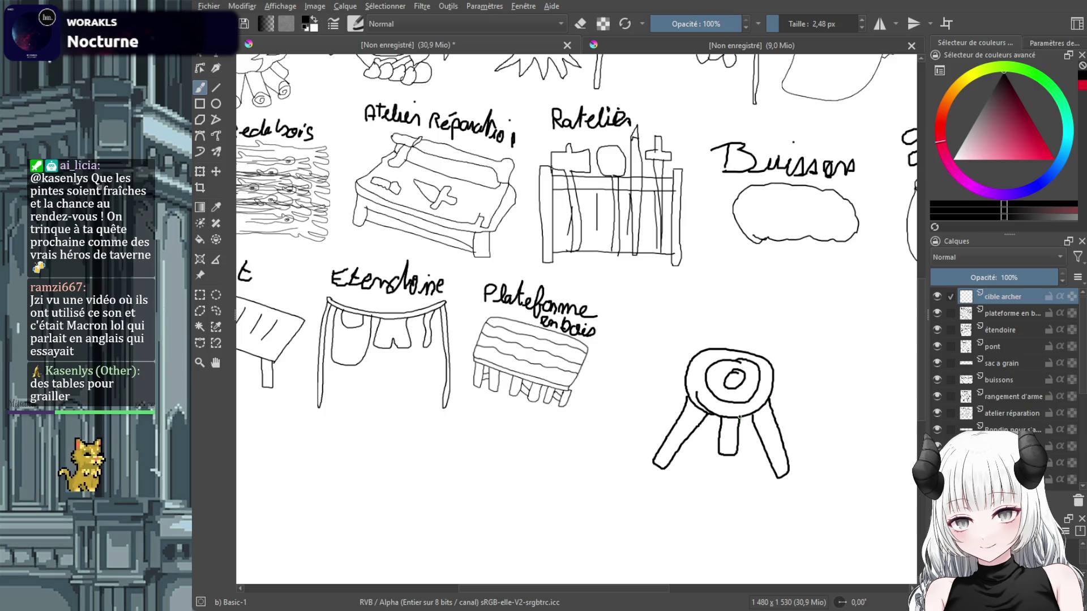
scroll(730, 415, down, 1)
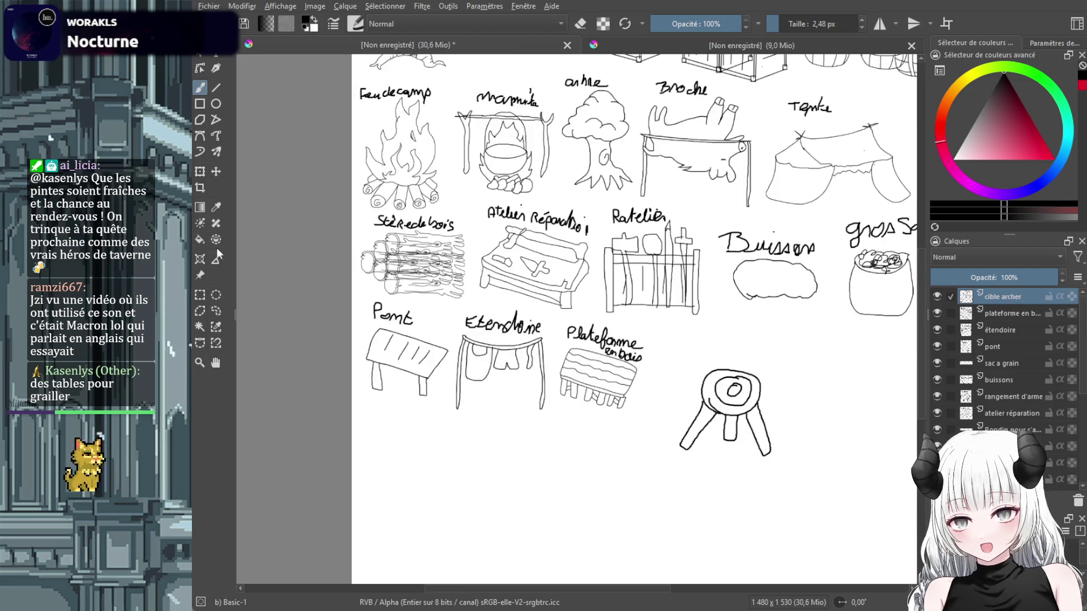
Shrink the archery target drawing with Ctrl+T.
key(ctrl+t)
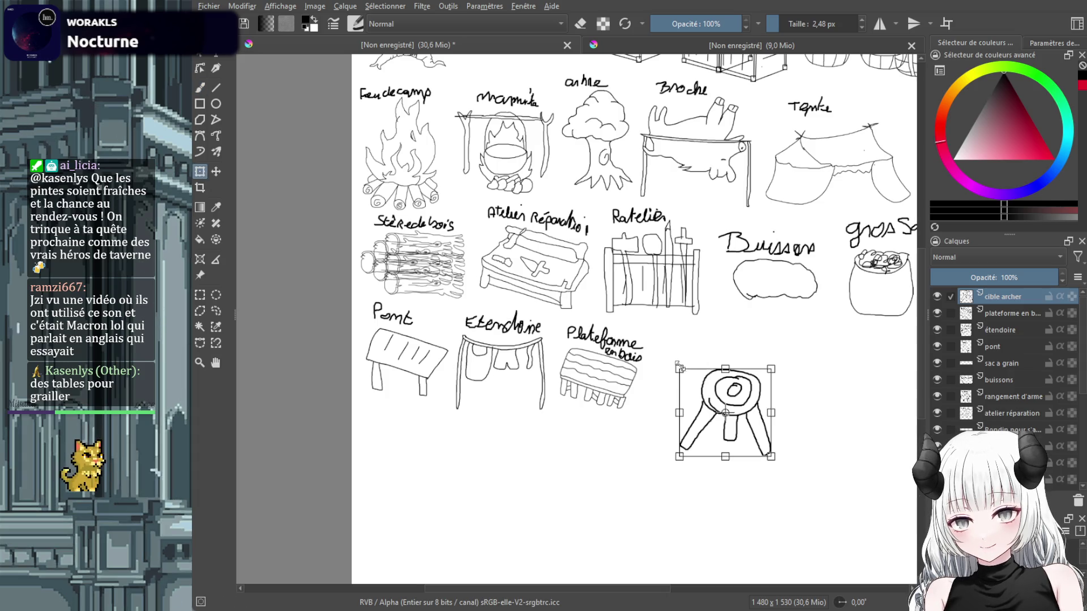
mouse_move(679, 366)
mouse_down()
mouse_move(719, 405)
mouse_move(697, 372)
mouse_up()
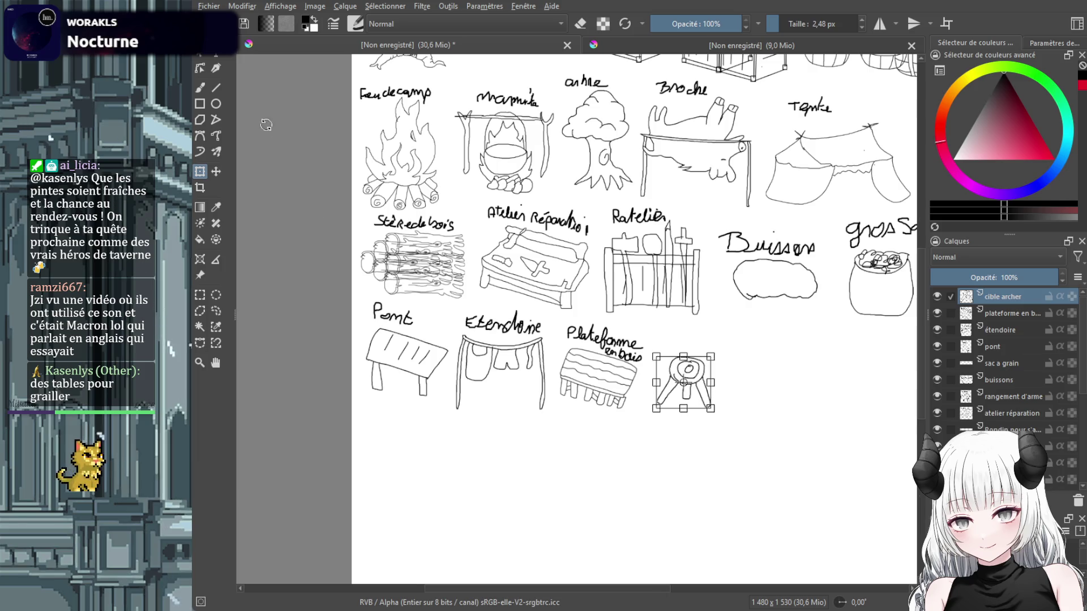
click(200, 86)
scroll(716, 365, up, 2)
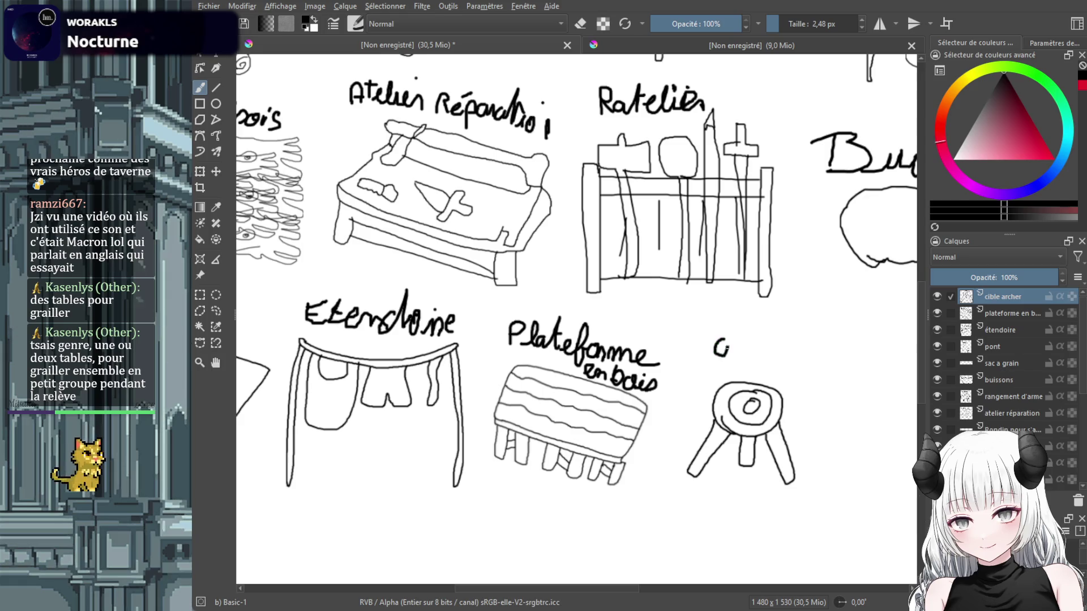
Handwrite 'cible' and 'ARCHER' above the target and view the whole sheet.
mouse_move(727, 344)
mouse_down()
mouse_move(747, 342)
mouse_move(769, 361)
mouse_up()
click(731, 335)
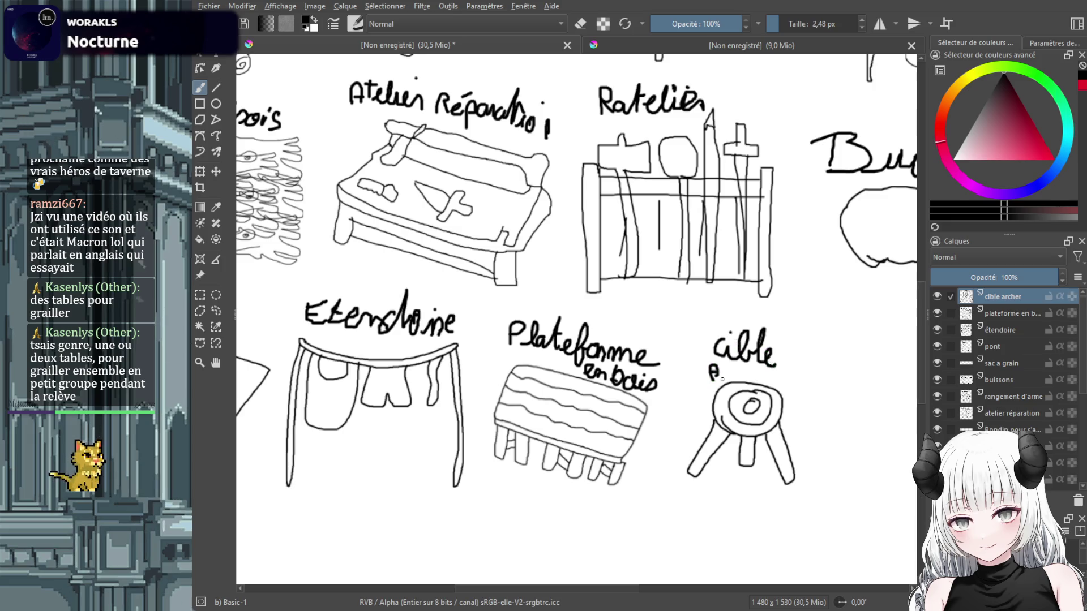
drag(721, 380, 789, 371)
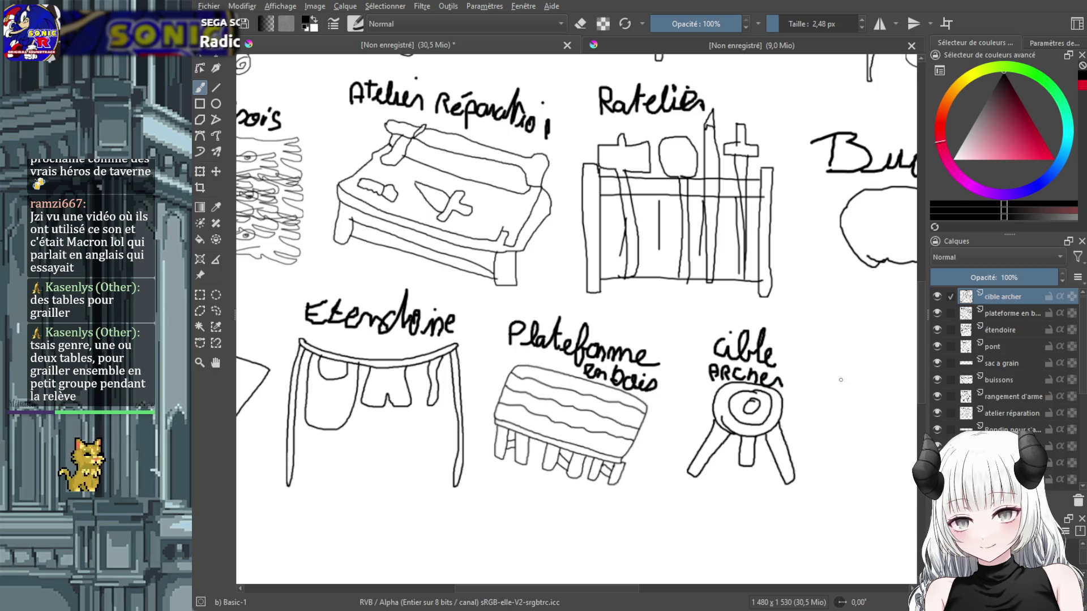
scroll(834, 378, down, 5)
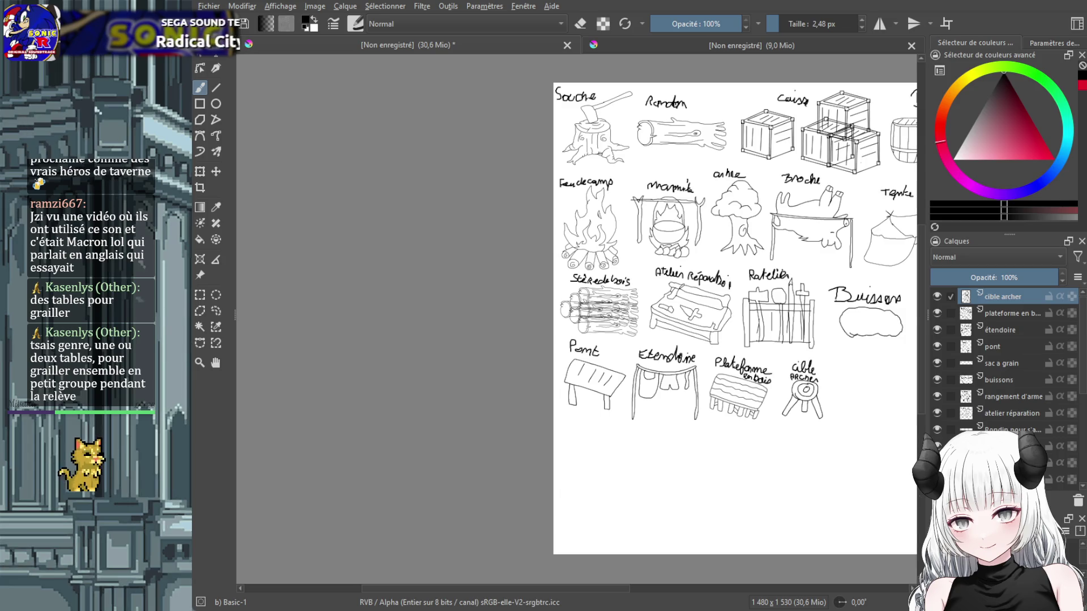
click(662, 589)
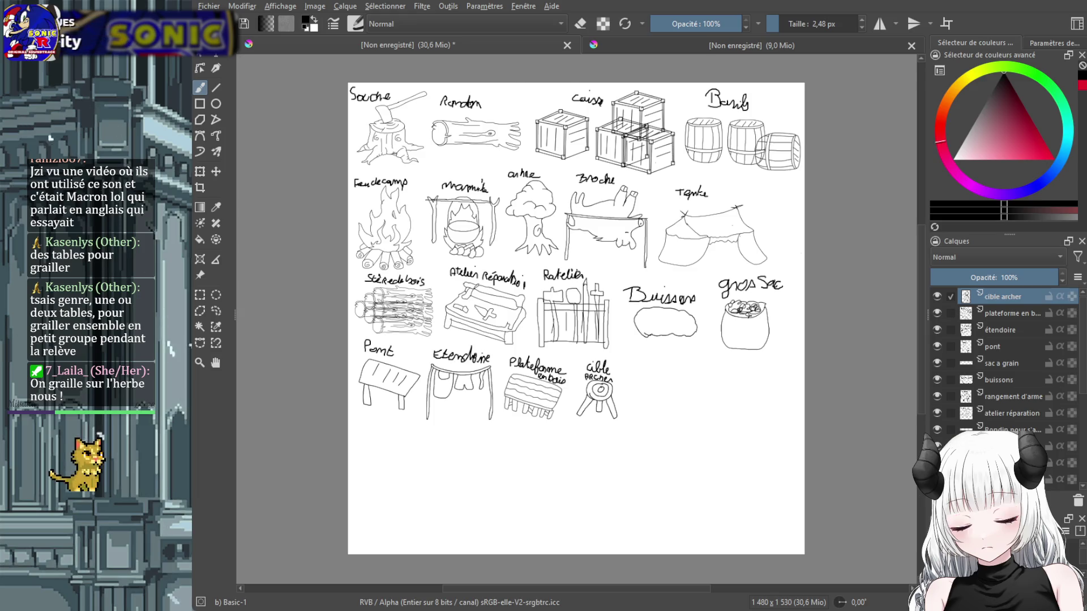
scroll(716, 418, up, 2)
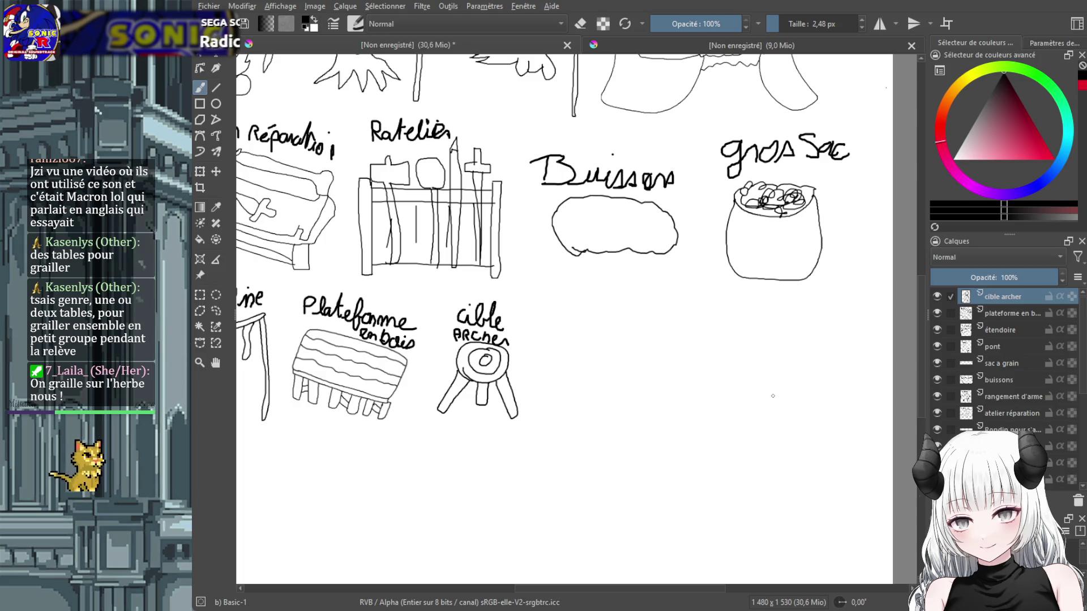
scroll(637, 349, down, 2)
Add a new paint layer named 'table de campement'.
key(Insert)
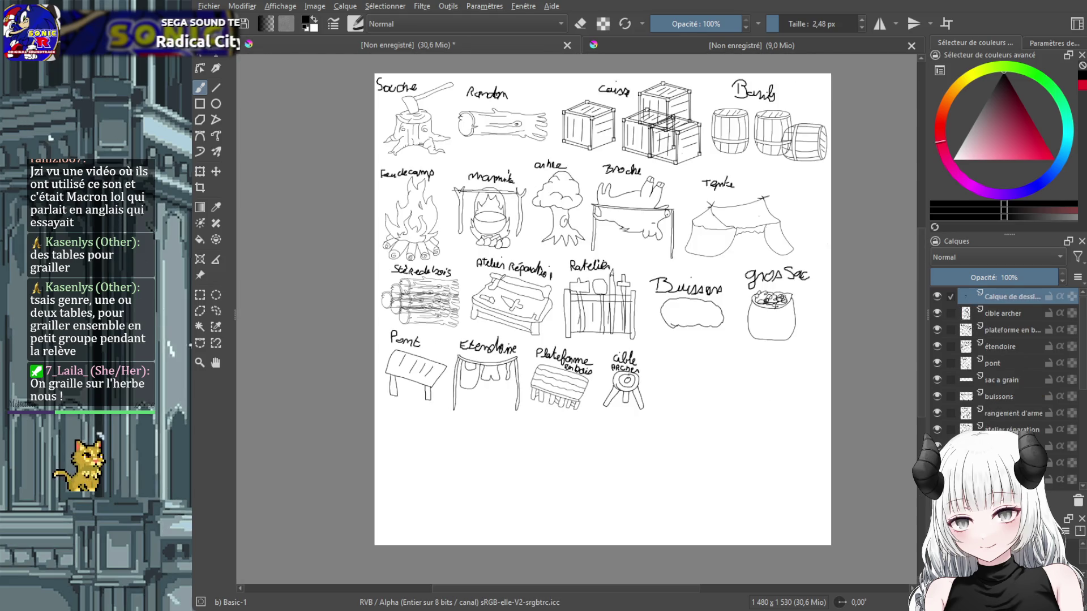
double_click(1011, 297)
text(ta)
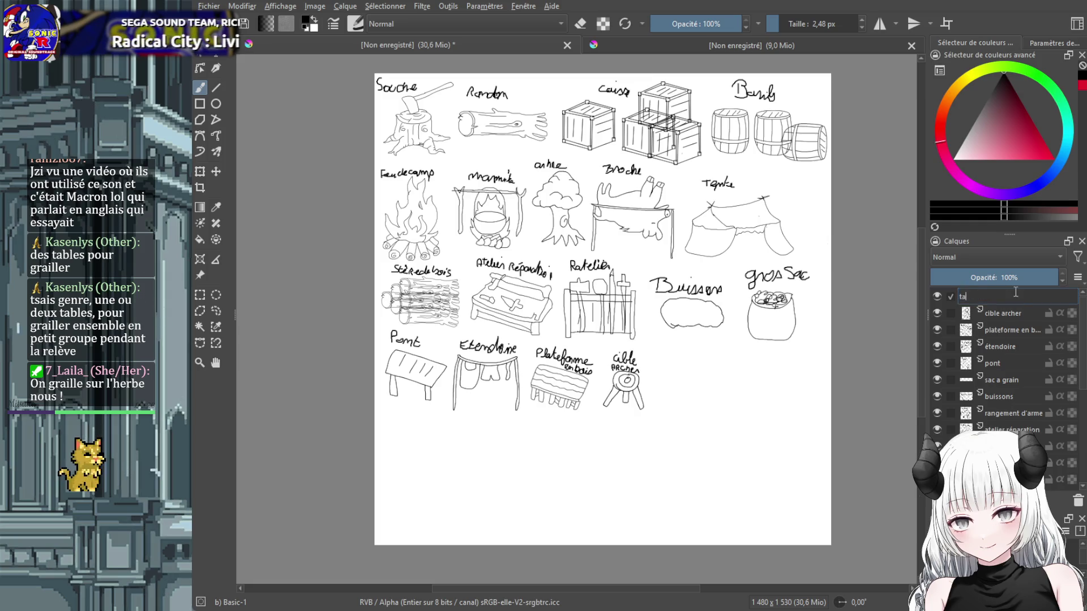
text(ble de campement)
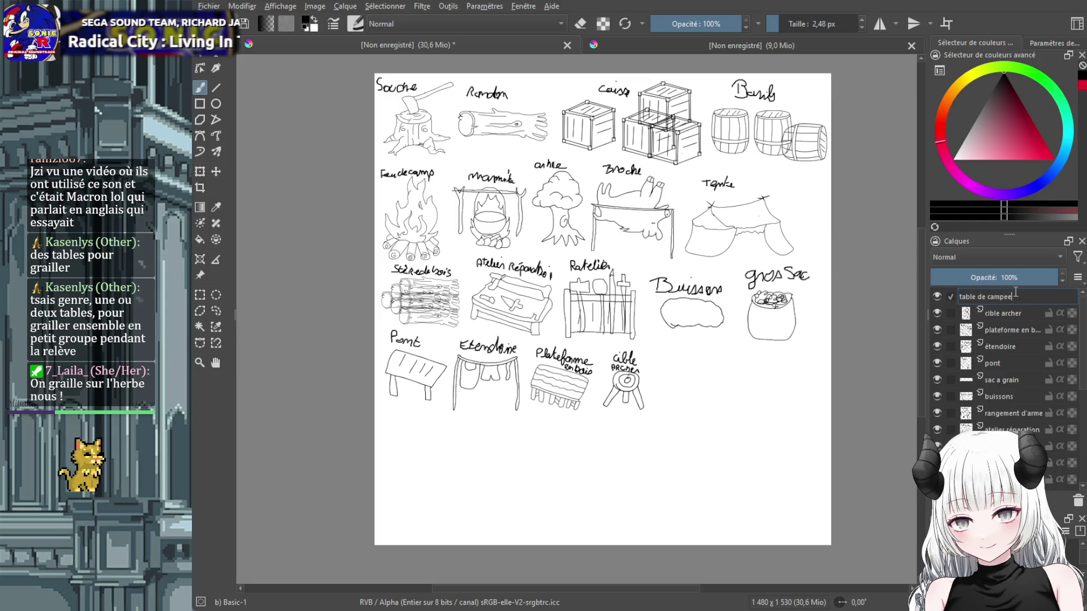
key(Return)
scroll(597, 383, up, 4)
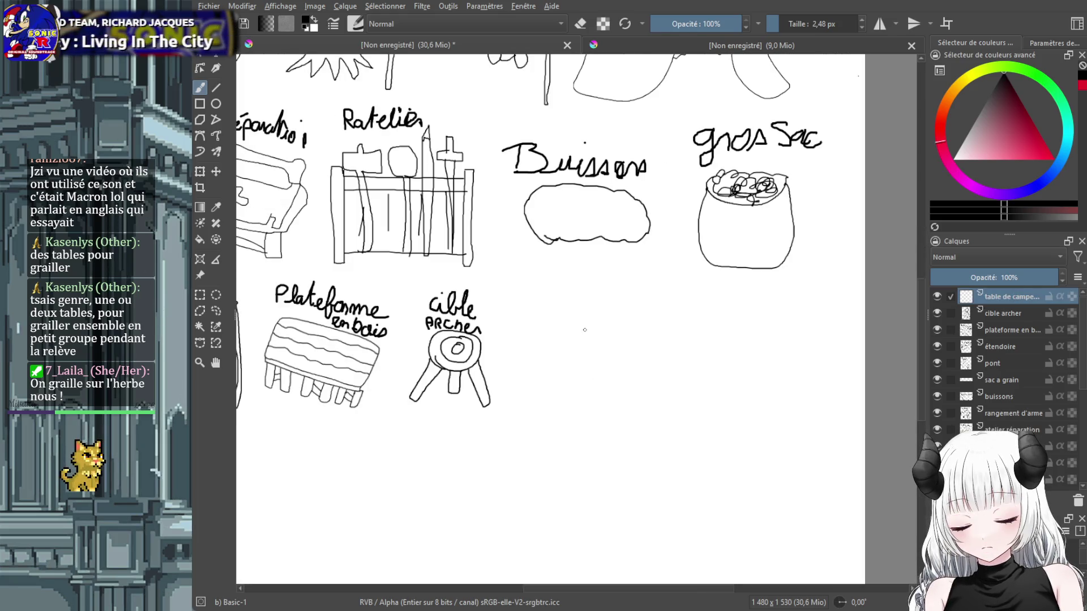
Sketch a table with legs and plank lines right of the archery target.
mouse_move(580, 329)
mouse_down()
mouse_move(751, 429)
mouse_move(575, 418)
mouse_up()
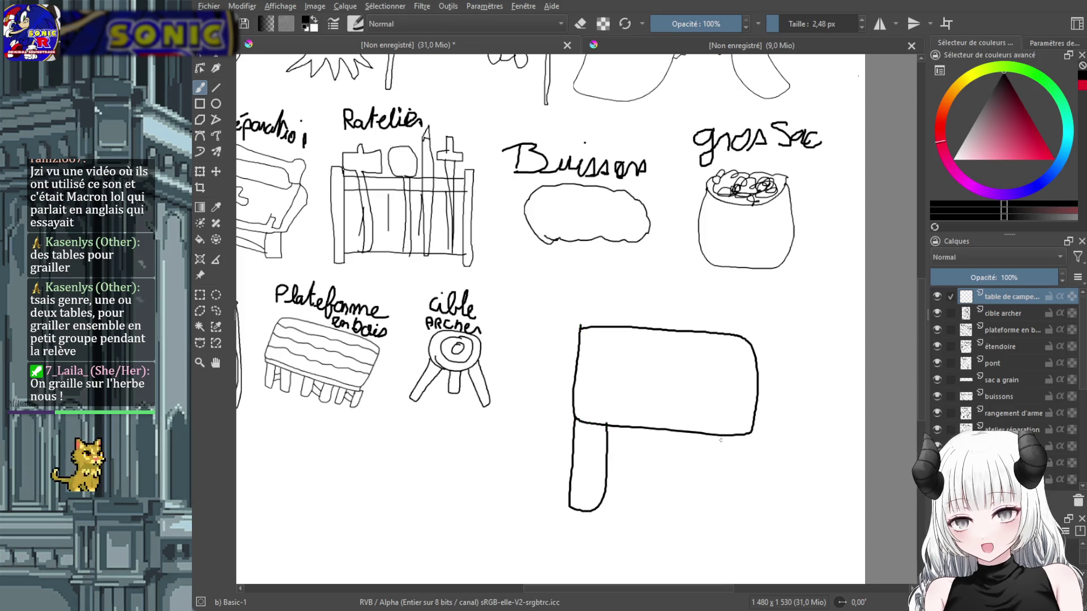
mouse_move(726, 436)
mouse_down()
mouse_move(748, 507)
mouse_move(752, 434)
mouse_move(696, 433)
mouse_up()
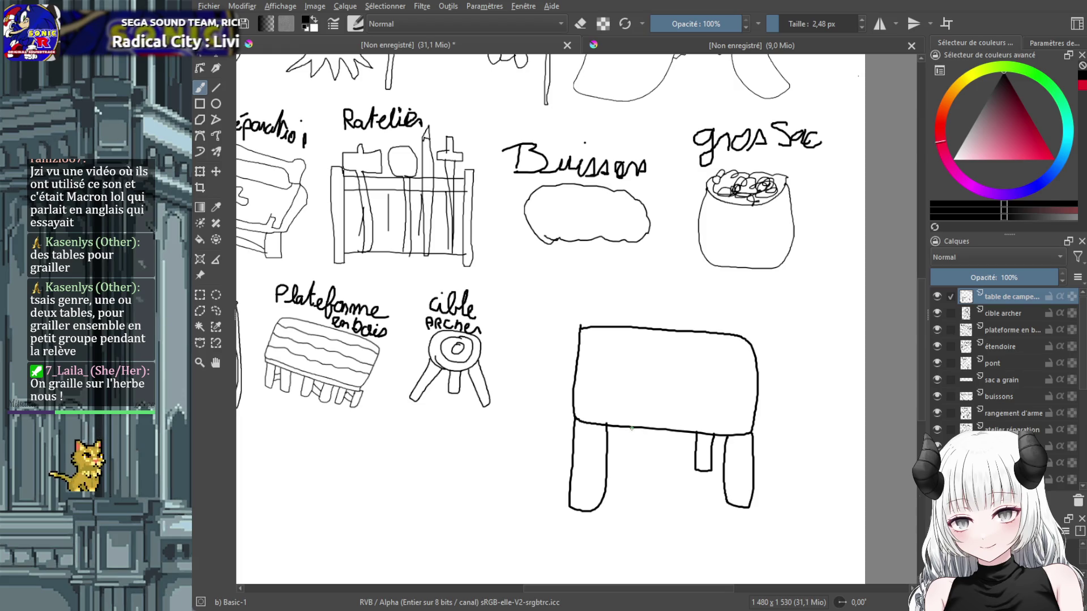
mouse_move(632, 429)
mouse_down()
mouse_move(616, 430)
mouse_move(747, 415)
mouse_up()
drag(630, 367, 711, 371)
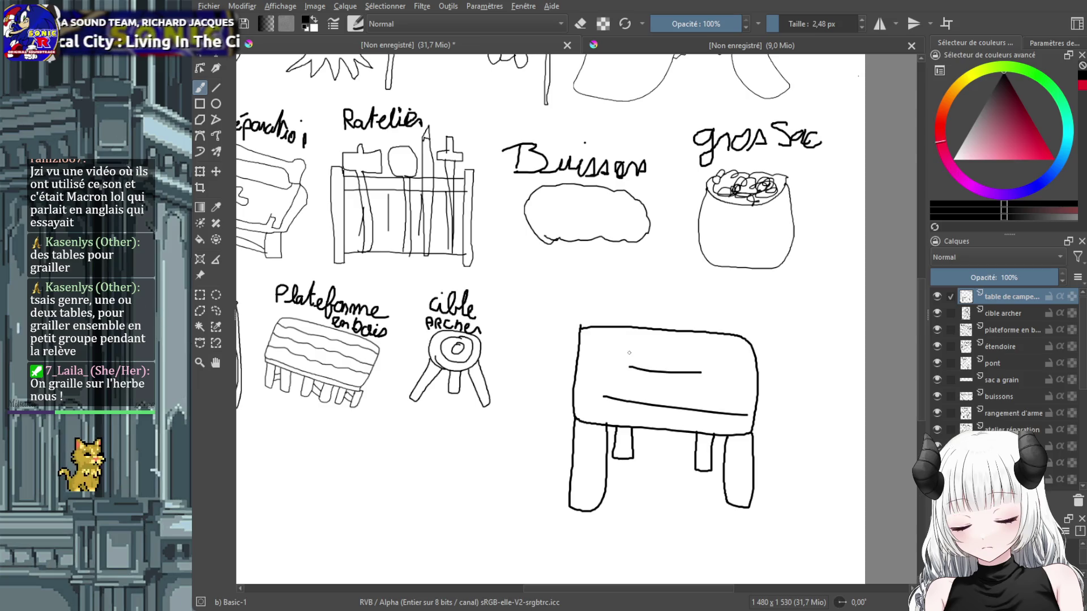
key(minus)
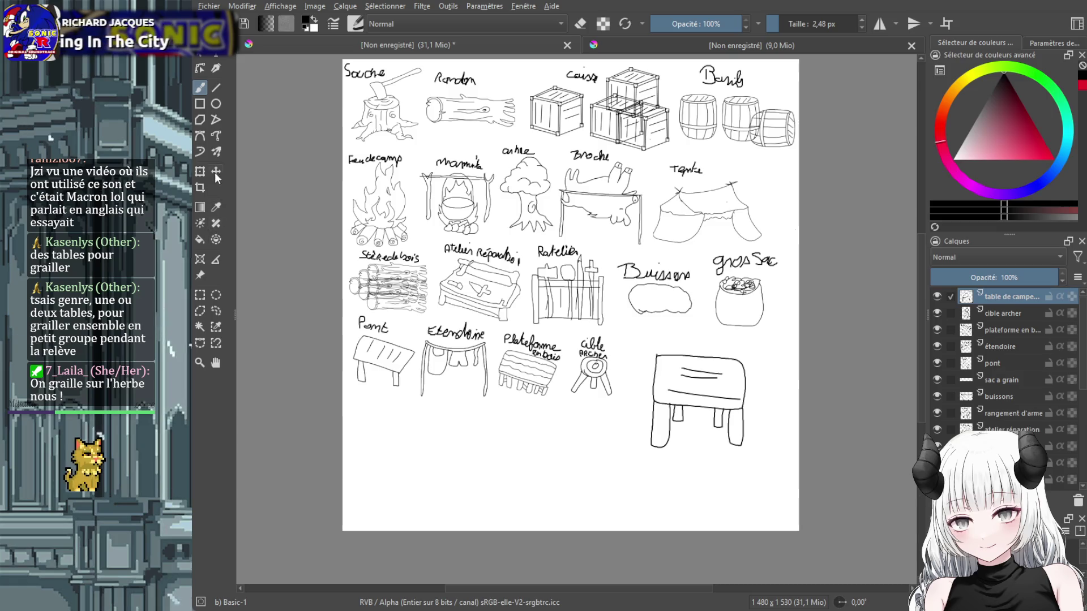
Shrink the table to match the other sketches and move it beside the target.
click(200, 171)
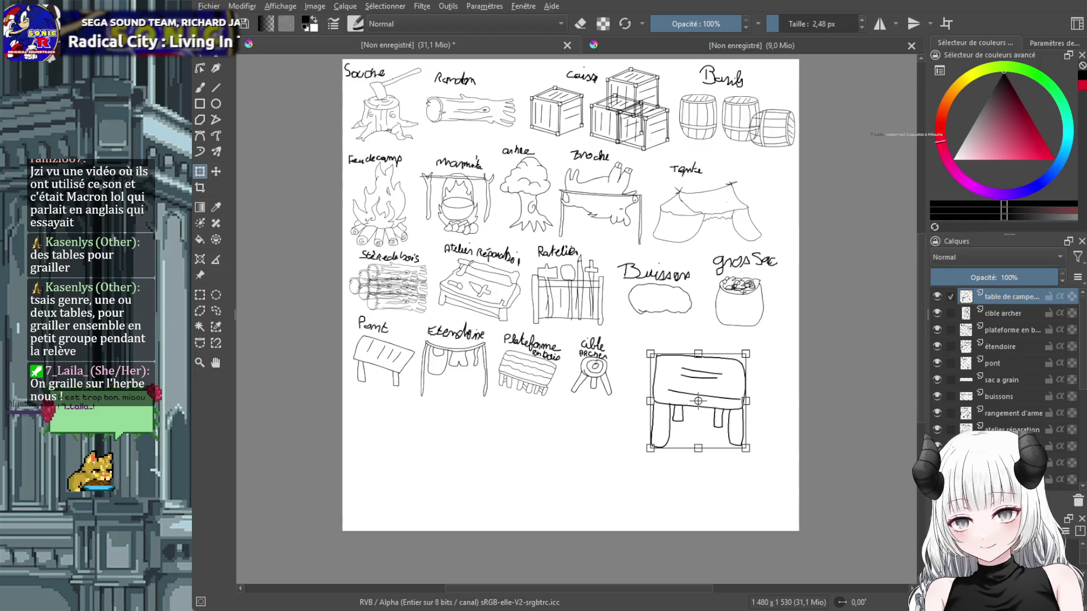
scroll(703, 379, up, 1)
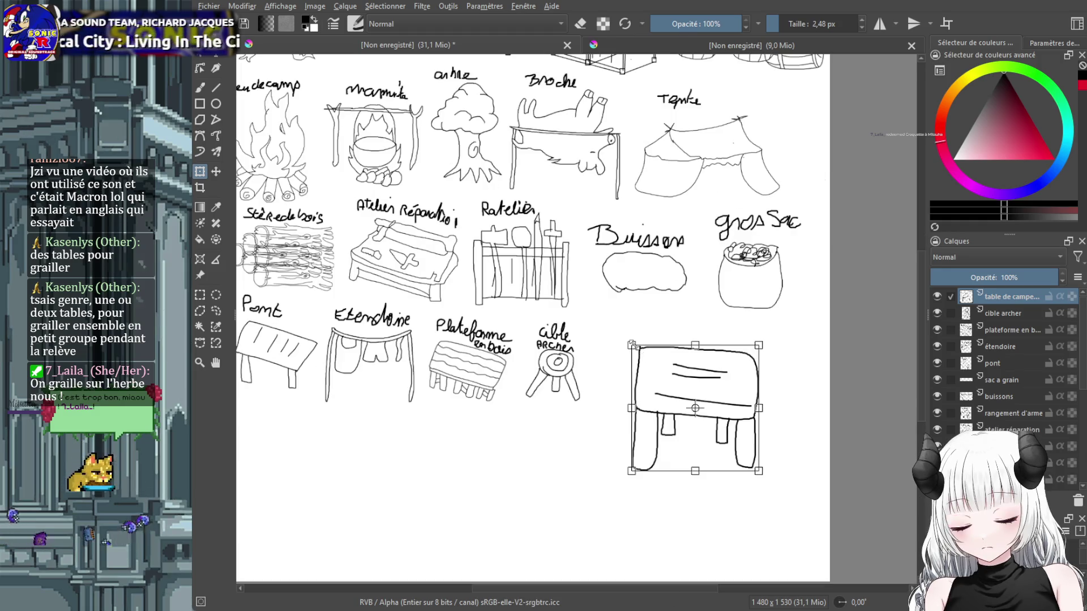
drag(632, 345, 687, 398)
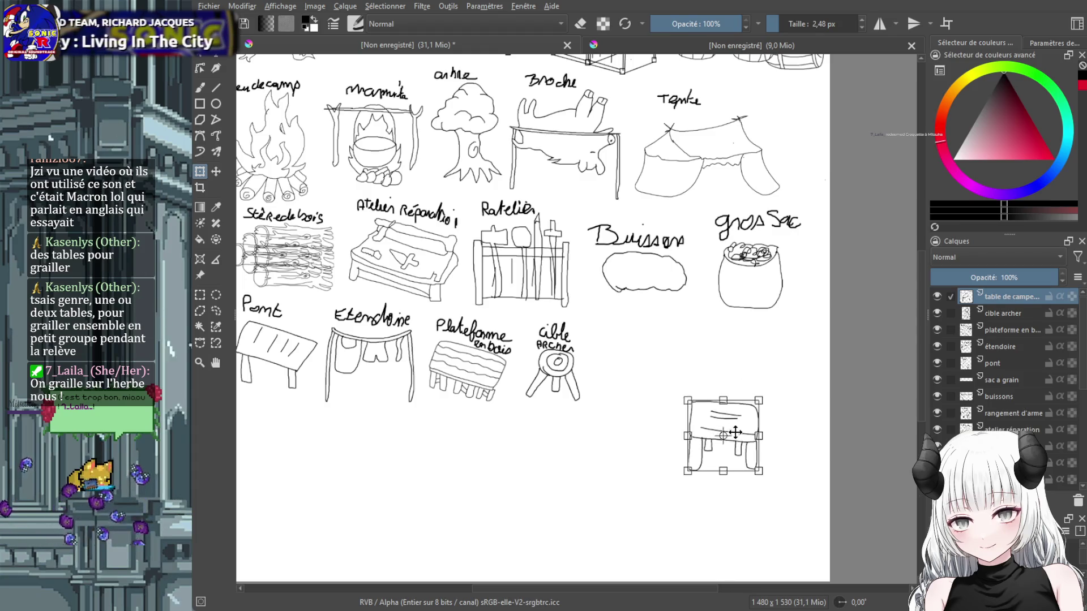
drag(736, 429, 649, 370)
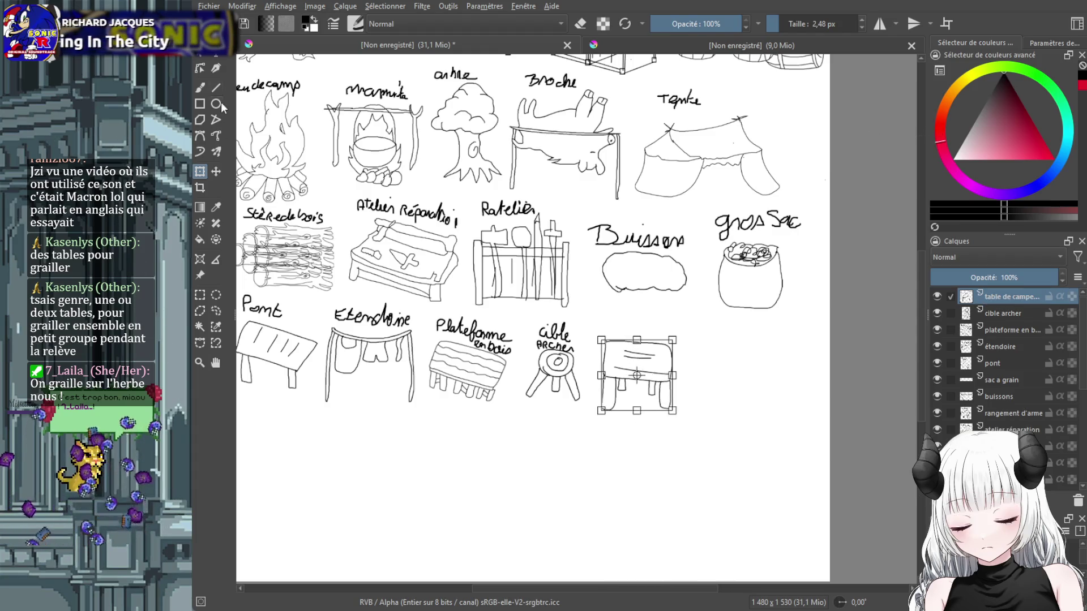
key(b)
Handwrite the 'Table manger' label above the table, undoing the last stroke.
scroll(660, 363, up, 1)
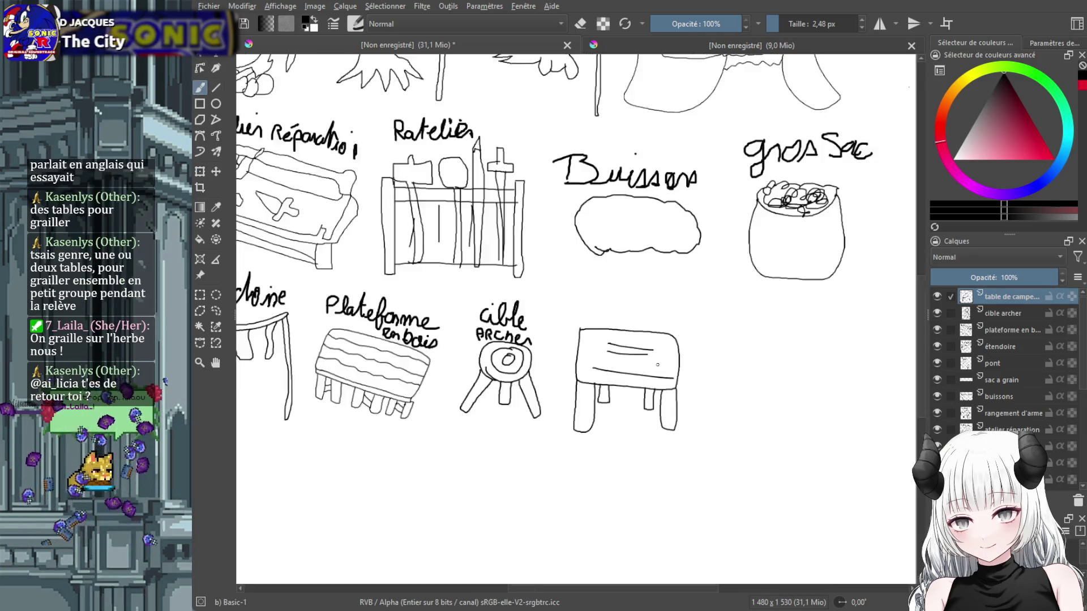
scroll(659, 364, up, 1)
mouse_move(552, 276)
mouse_down()
mouse_move(582, 277)
mouse_move(617, 305)
mouse_move(659, 295)
mouse_up()
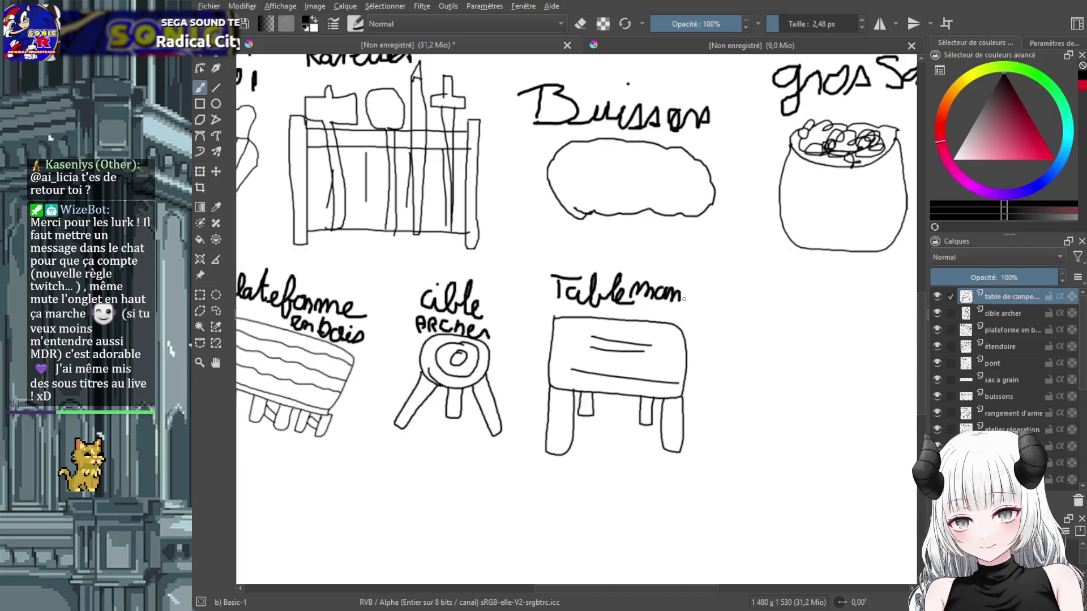
drag(684, 298, 691, 298)
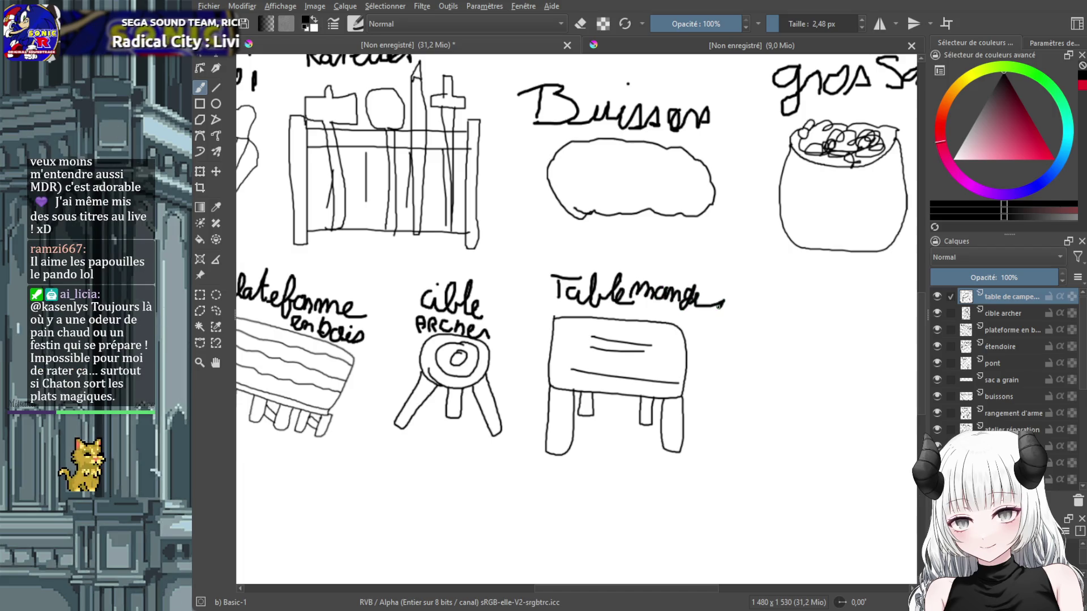
key(ctrl+z)
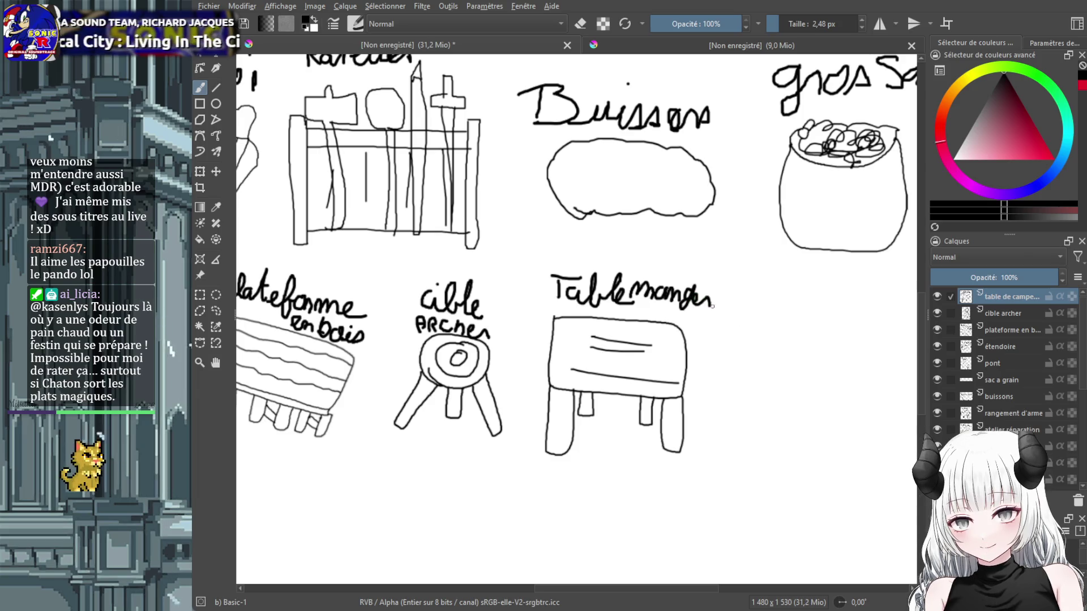
Add a new paint layer named 'chaise en bois'.
drag(630, 589, 694, 589)
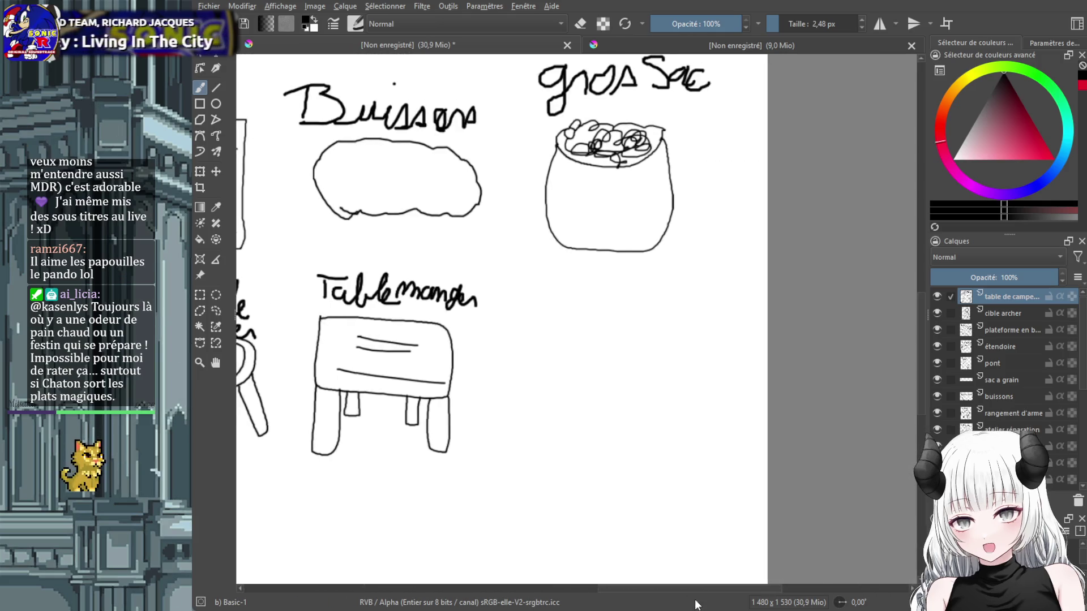
key(Insert)
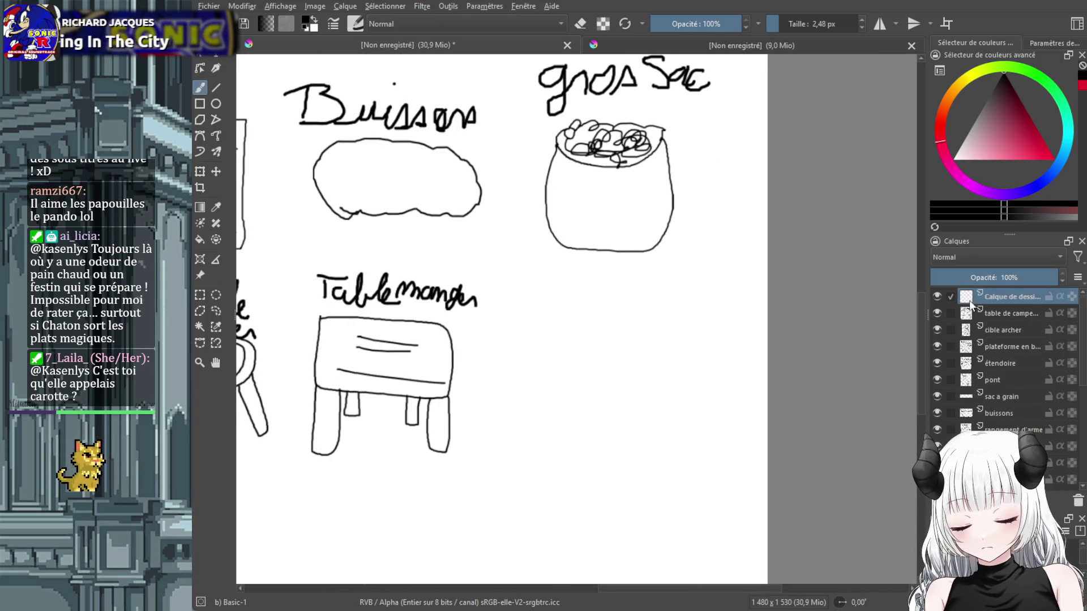
double_click(997, 301)
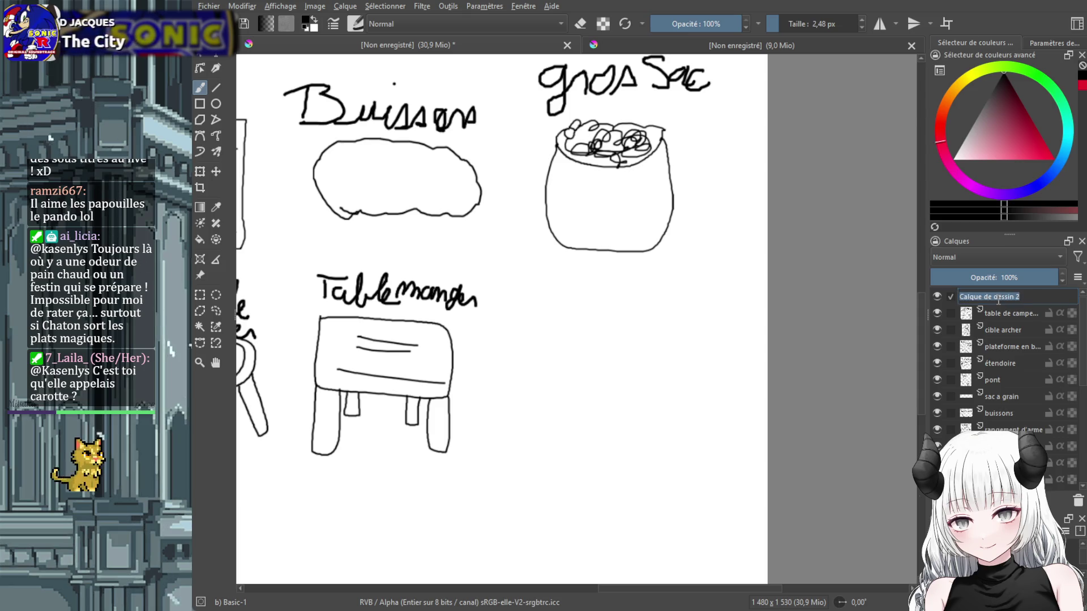
text(chaise en boi)
key(Return)
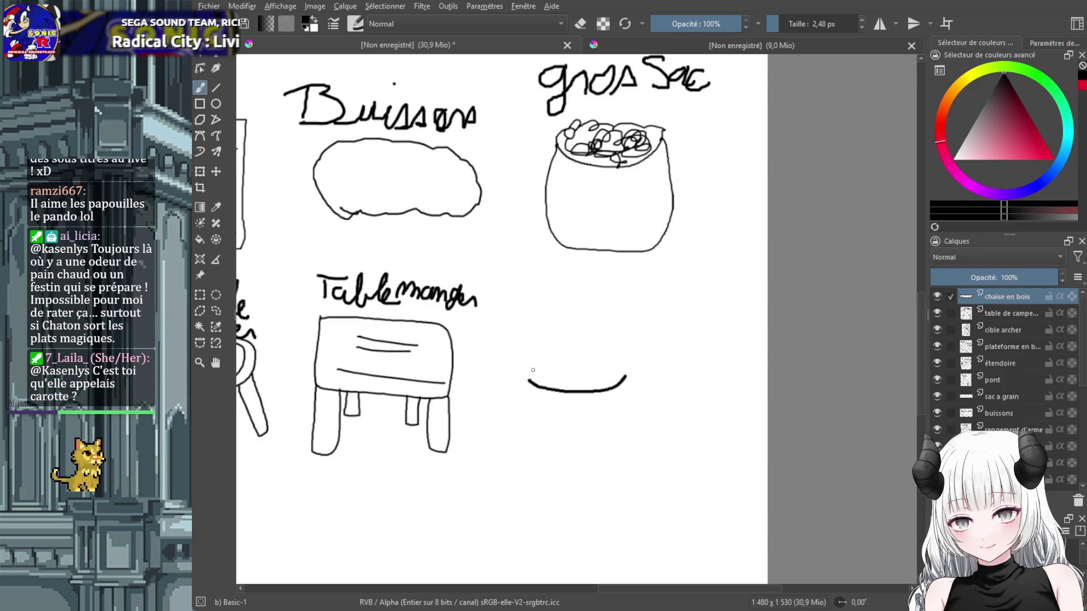
Sketch a wooden stool with a rung beside the table and nudge it up-left.
mouse_move(533, 370)
mouse_down()
mouse_move(598, 378)
mouse_move(561, 338)
mouse_move(524, 376)
mouse_move(500, 439)
mouse_up()
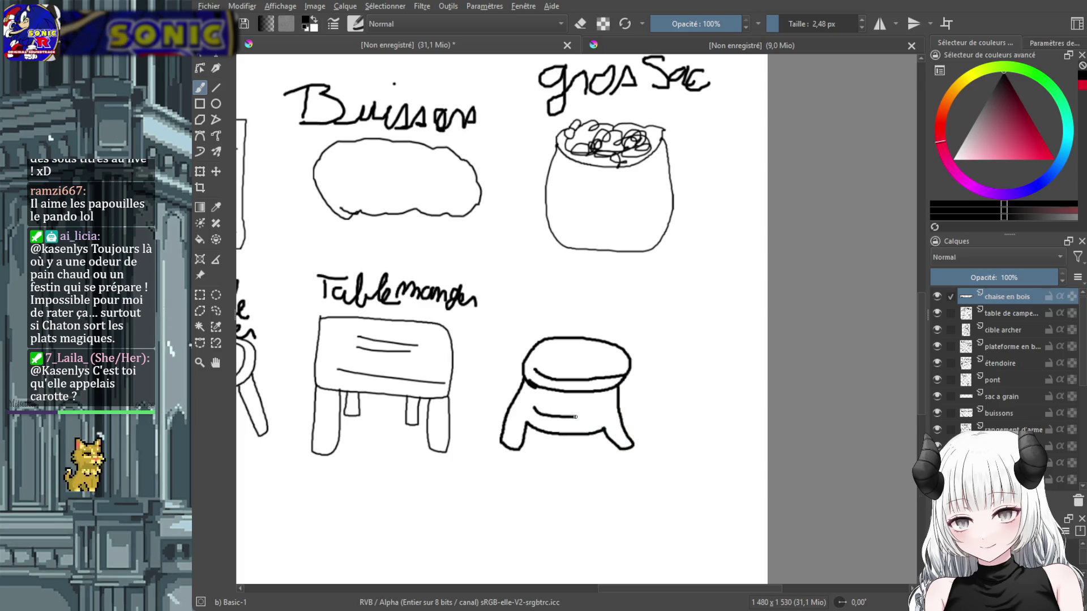
drag(536, 402, 598, 404)
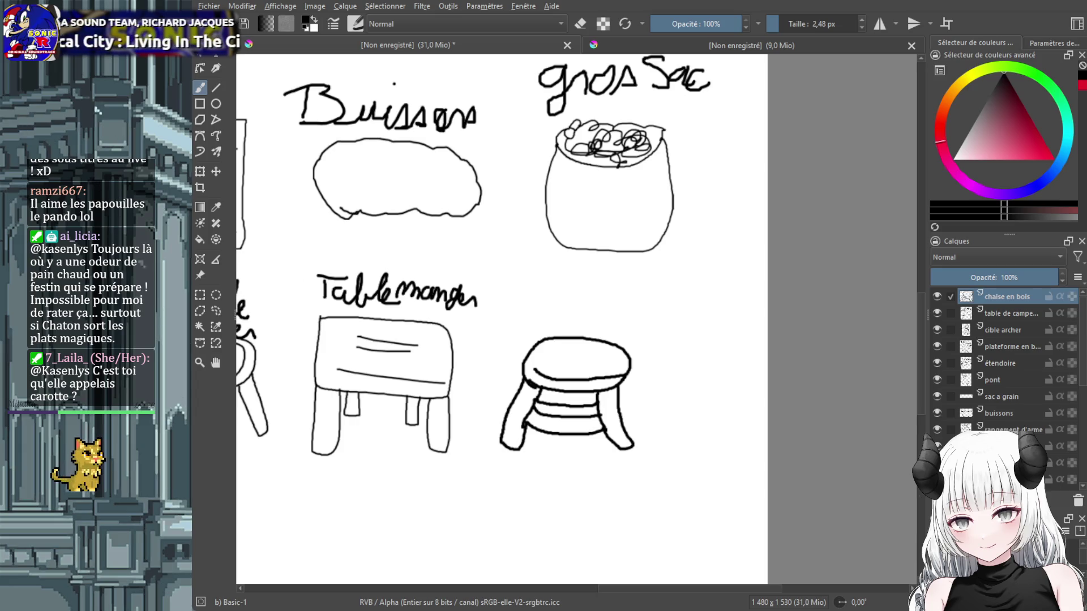
click(216, 172)
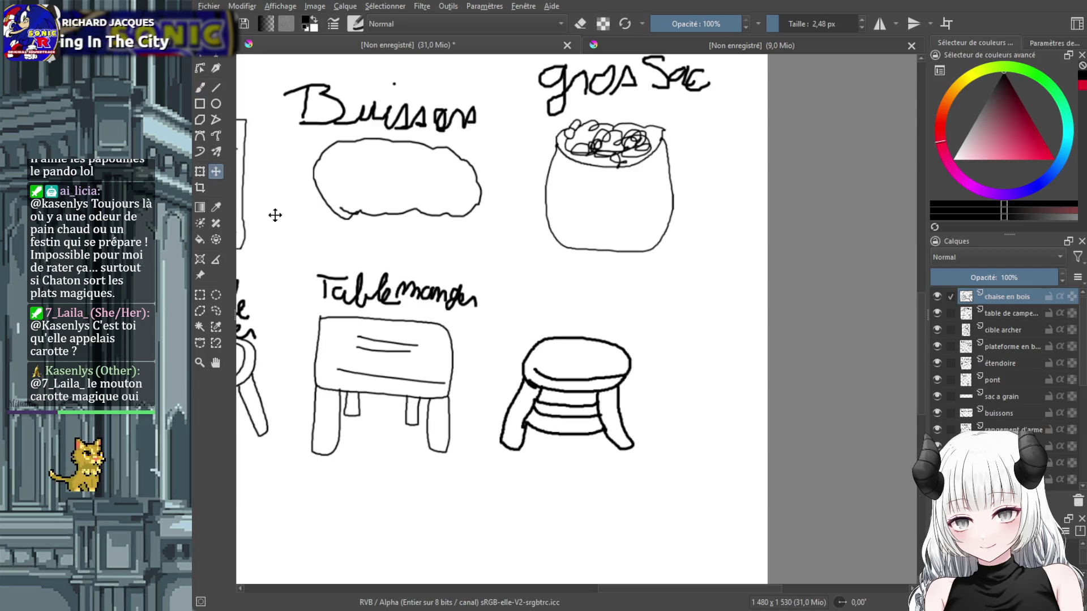
drag(335, 180, 328, 178)
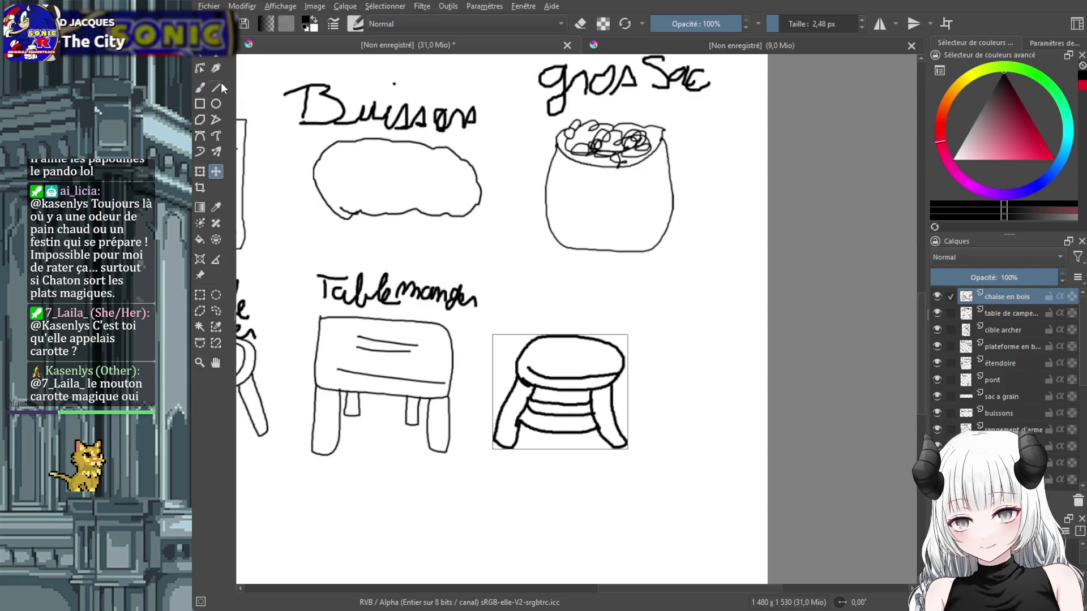
Handwrite 'Chaise' above the stool.
click(202, 90)
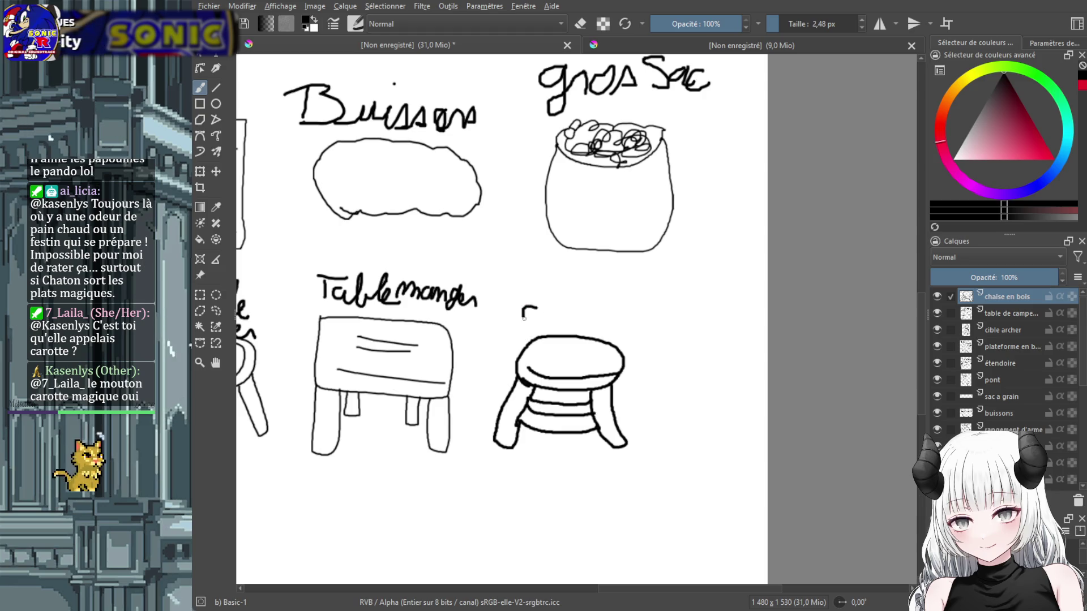
drag(524, 318, 542, 327)
mouse_move(548, 291)
mouse_down()
mouse_move(559, 327)
mouse_move(574, 320)
mouse_up()
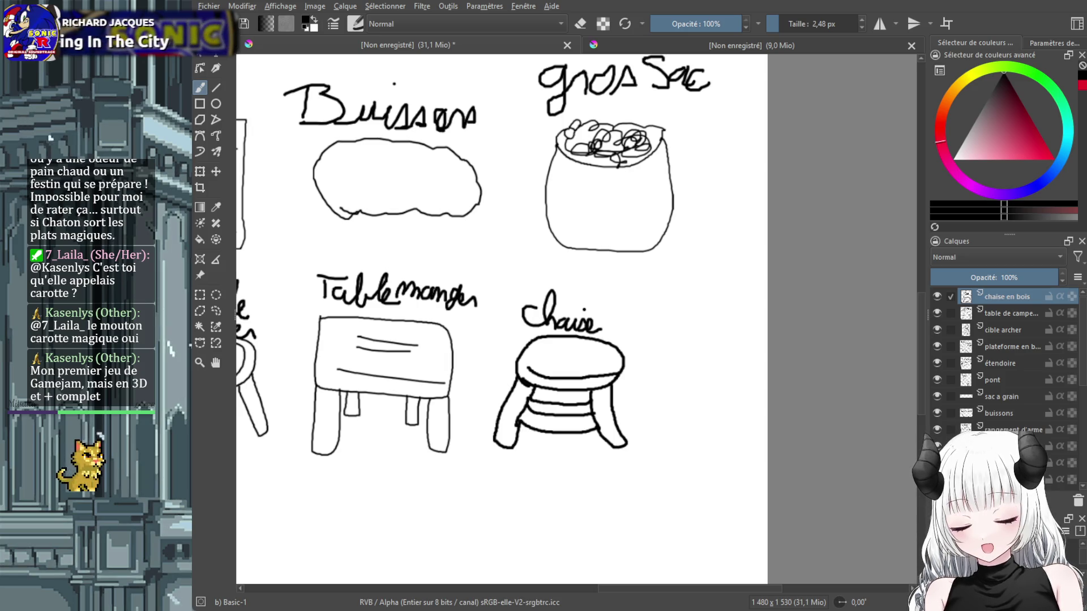
Zoom out and pan to review the full four-row sheet of labelled camp prop sketches.
scroll(652, 437, down, 1)
scroll(652, 438, down, 3)
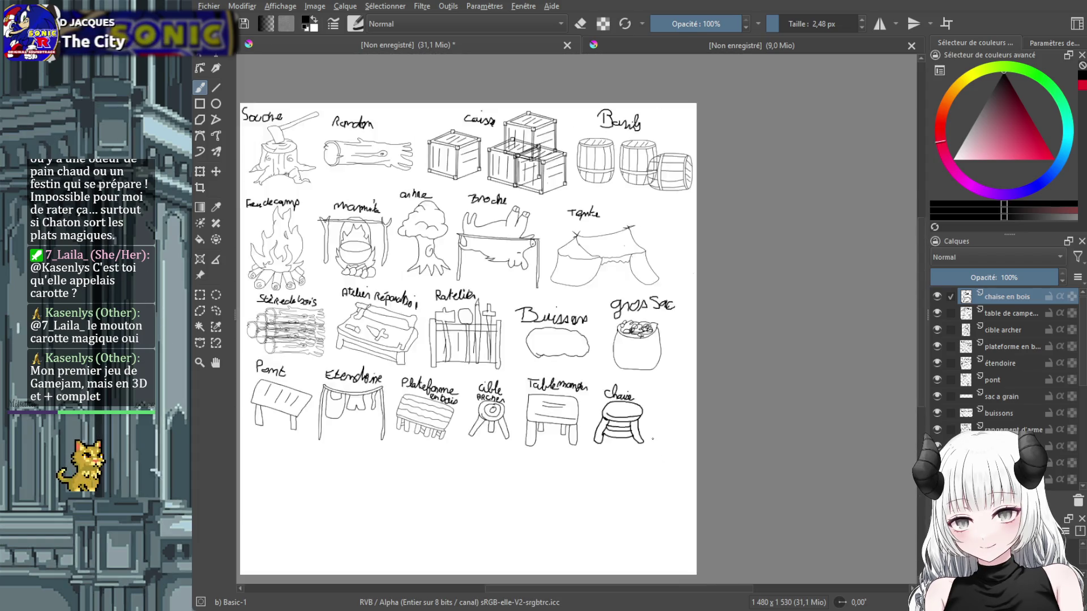
scroll(652, 437, down, 3)
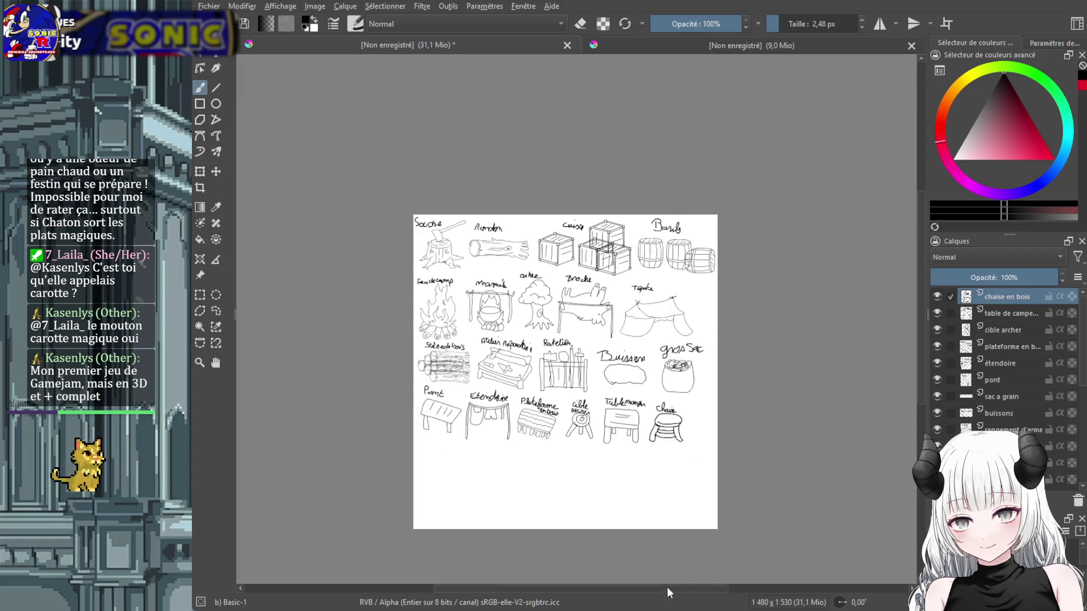
drag(689, 587, 651, 587)
scroll(649, 372, up, 2)
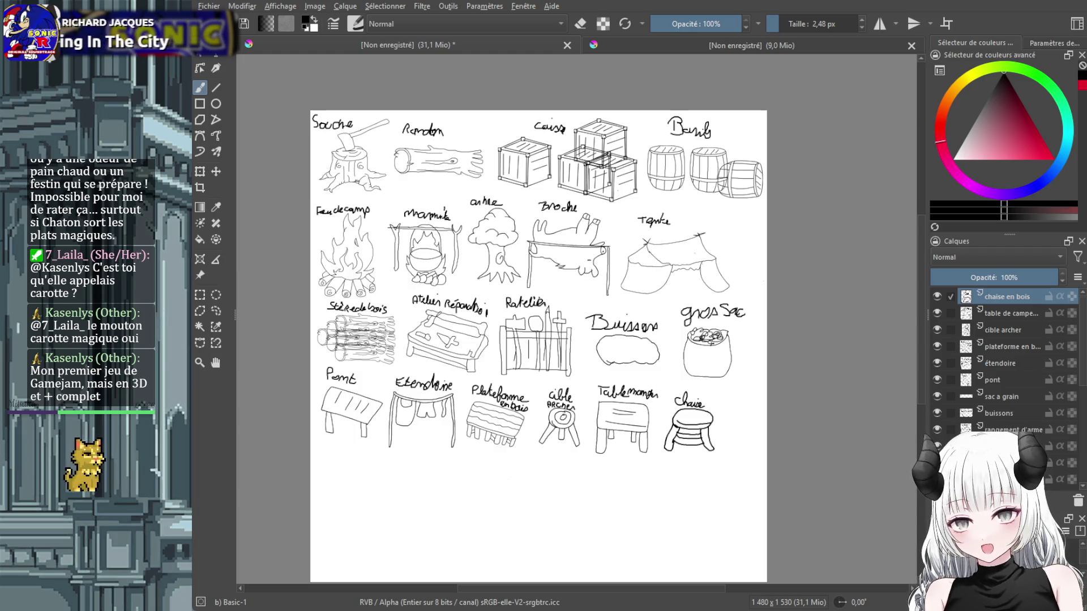
scroll(390, 467, up, 3)
scroll(390, 467, down, 3)
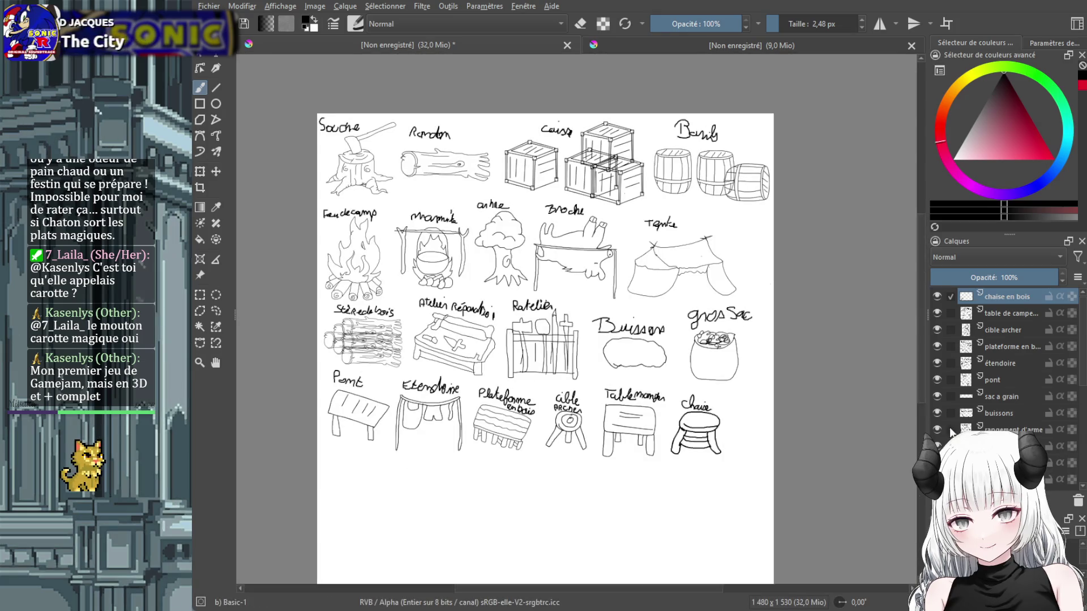
Add a new layer named 'cordes'.
key(Insert)
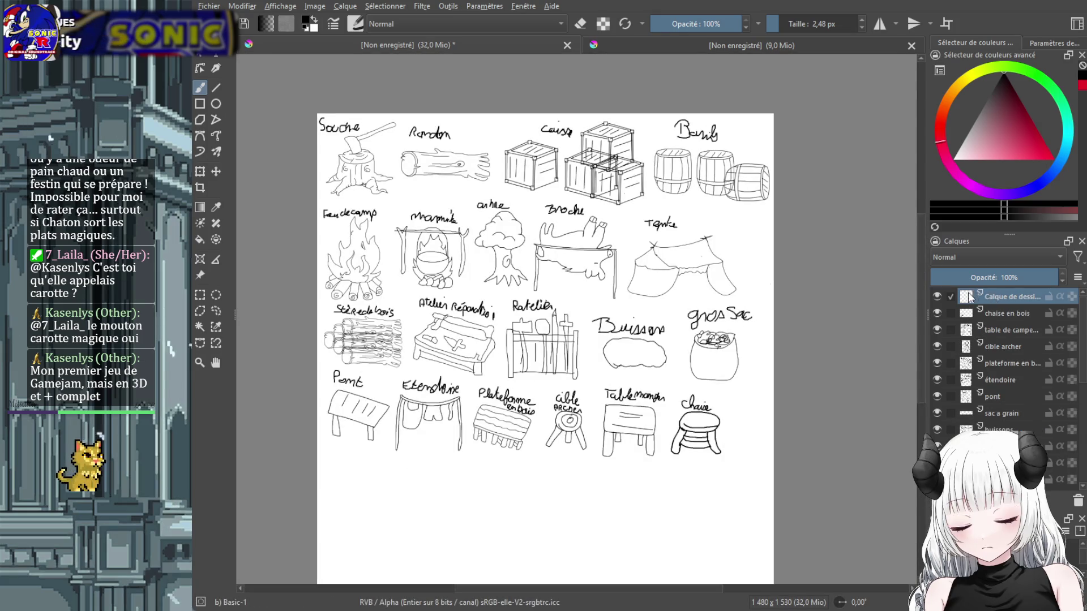
double_click(1004, 297)
text(cordes)
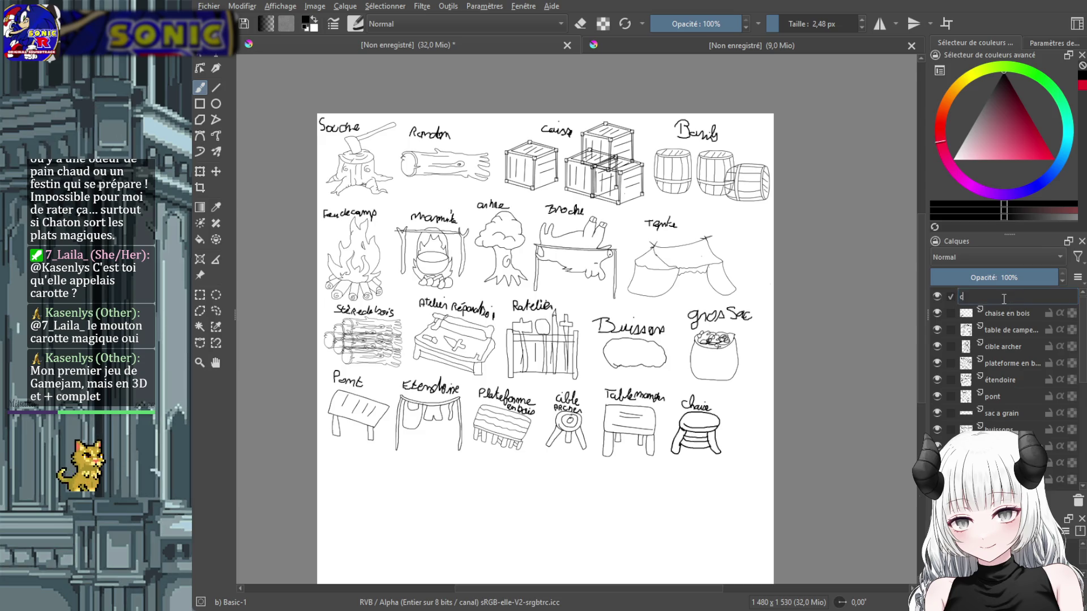
key(Return)
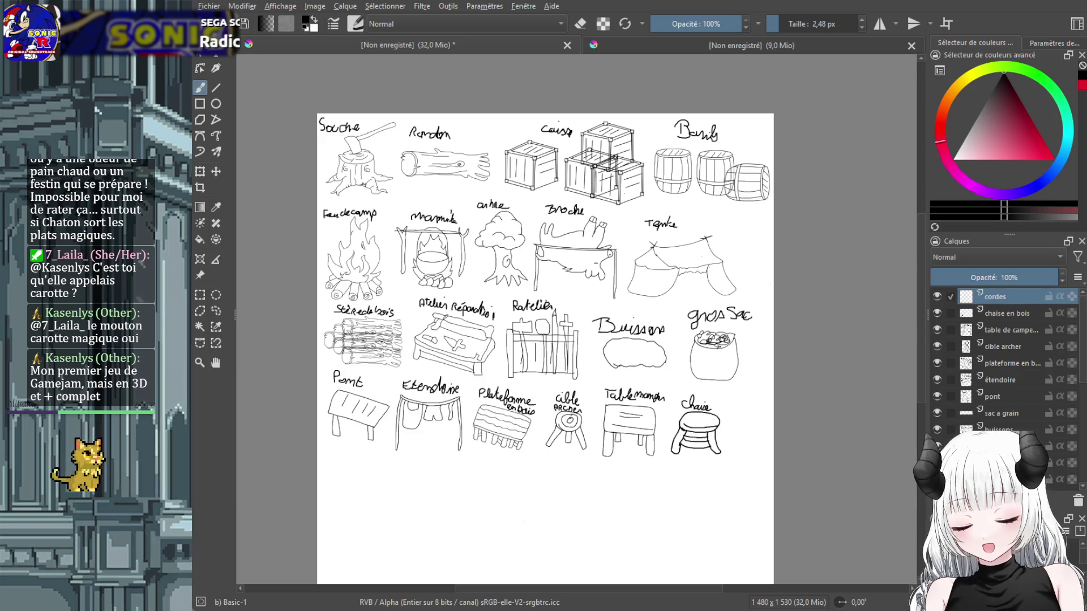
Zoom in below the bottom row and draw the rope coil's lower curve with cross stripes.
scroll(637, 504, up, 1)
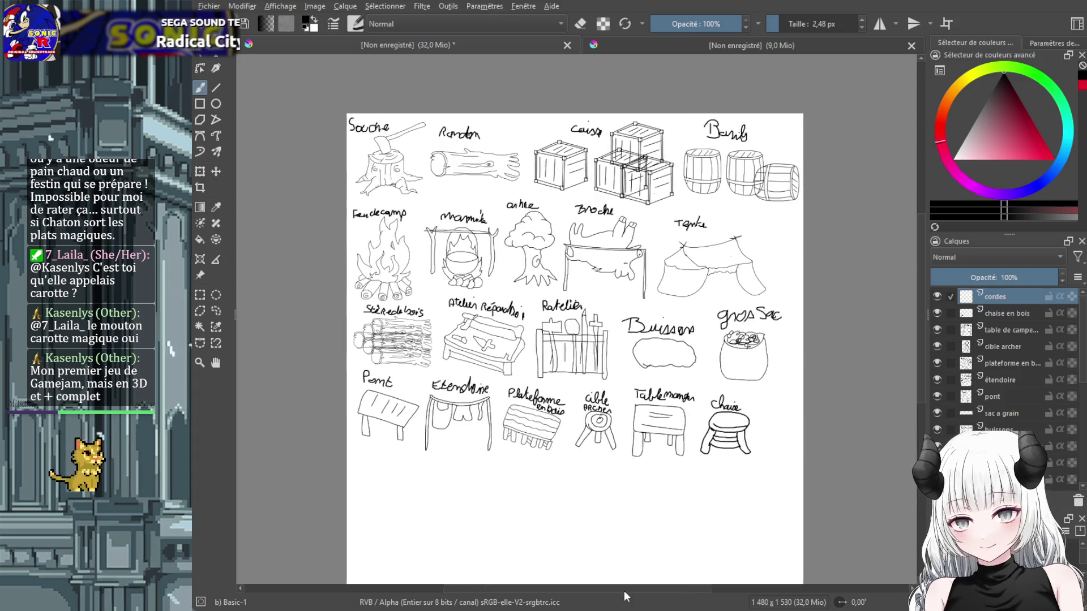
scroll(636, 504, up, 1)
scroll(637, 504, up, 1)
scroll(923, 412, down, 2)
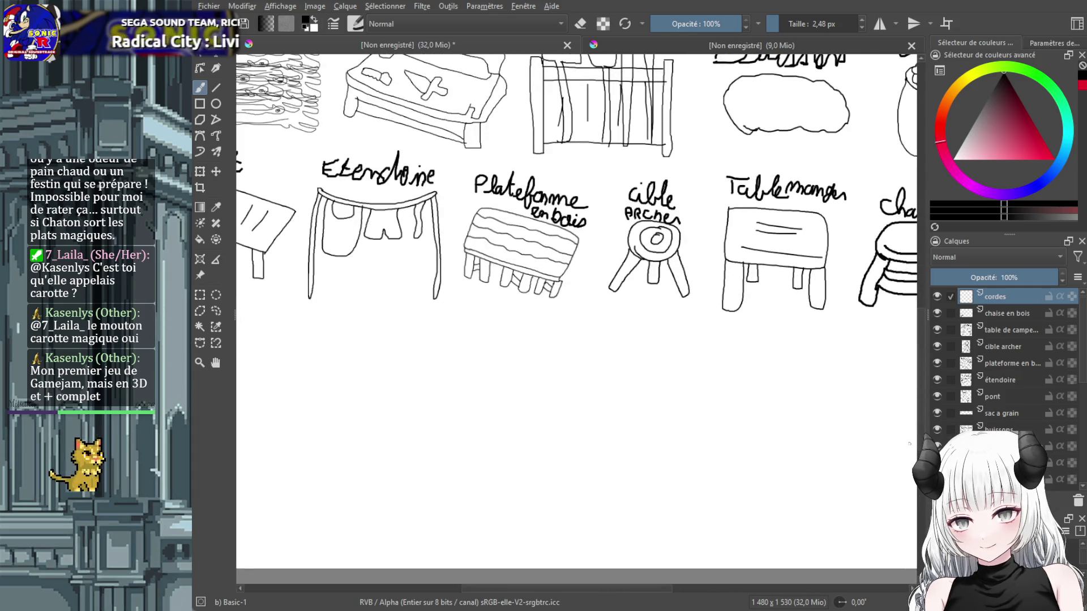
mouse_move(653, 589)
mouse_down()
mouse_move(588, 604)
mouse_move(605, 605)
mouse_up()
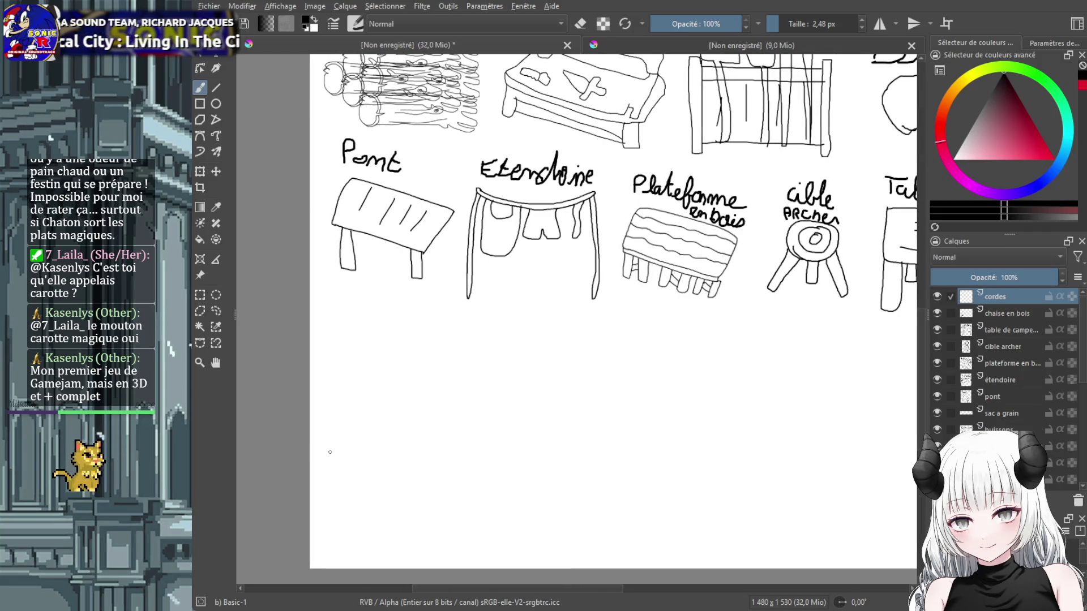
mouse_move(329, 452)
mouse_down()
mouse_move(473, 471)
mouse_move(492, 456)
mouse_move(387, 465)
mouse_up()
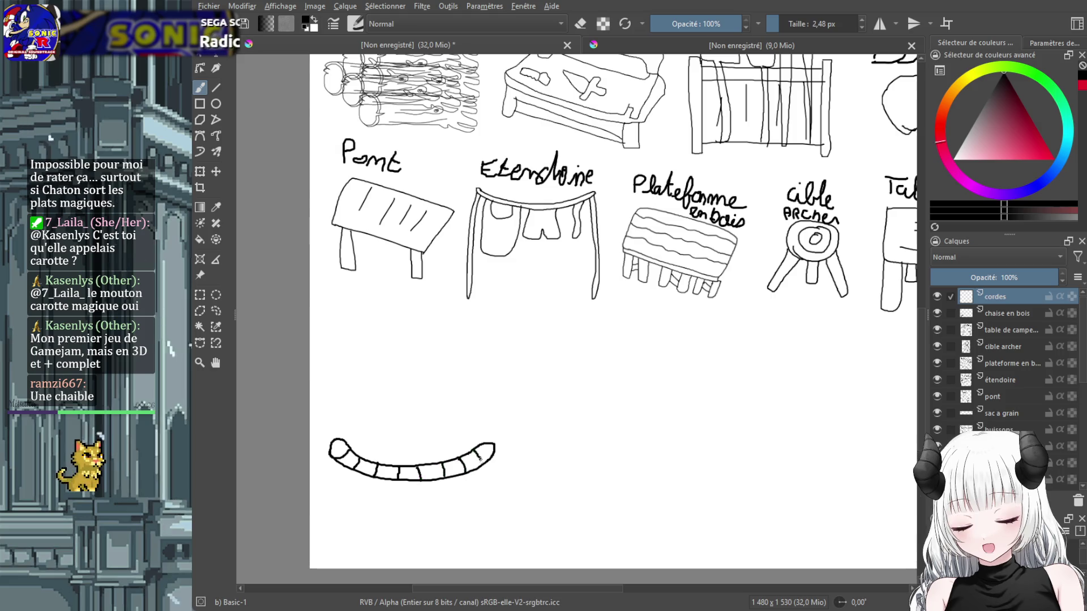
drag(479, 448, 483, 464)
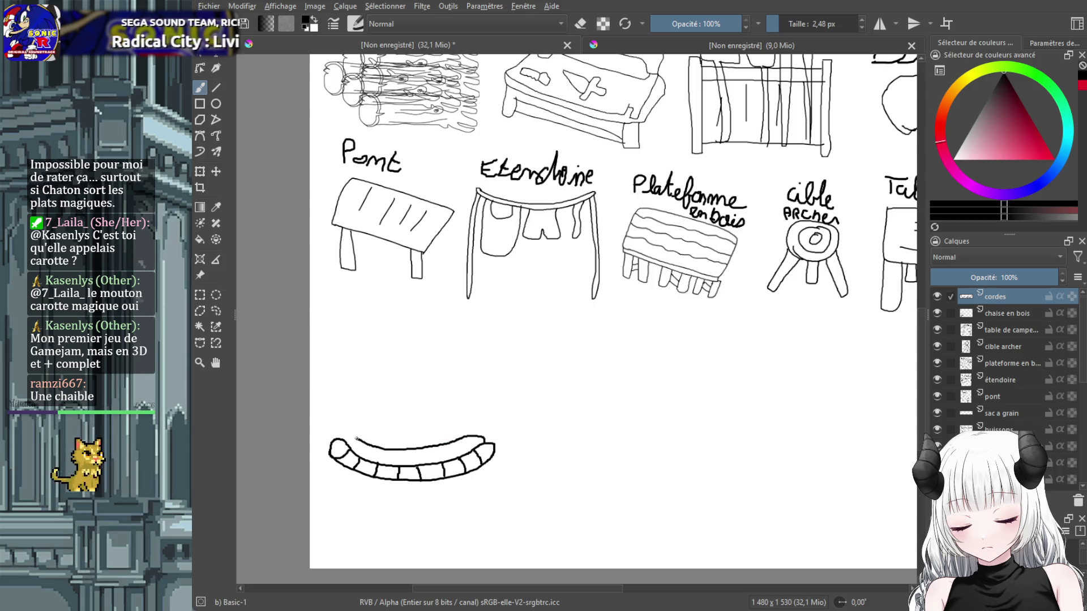
Add the coil's top edge and a striped rope end rising from it.
mouse_move(379, 449)
mouse_down()
mouse_move(335, 434)
mouse_move(380, 454)
mouse_move(455, 460)
mouse_move(477, 436)
mouse_move(364, 422)
mouse_up()
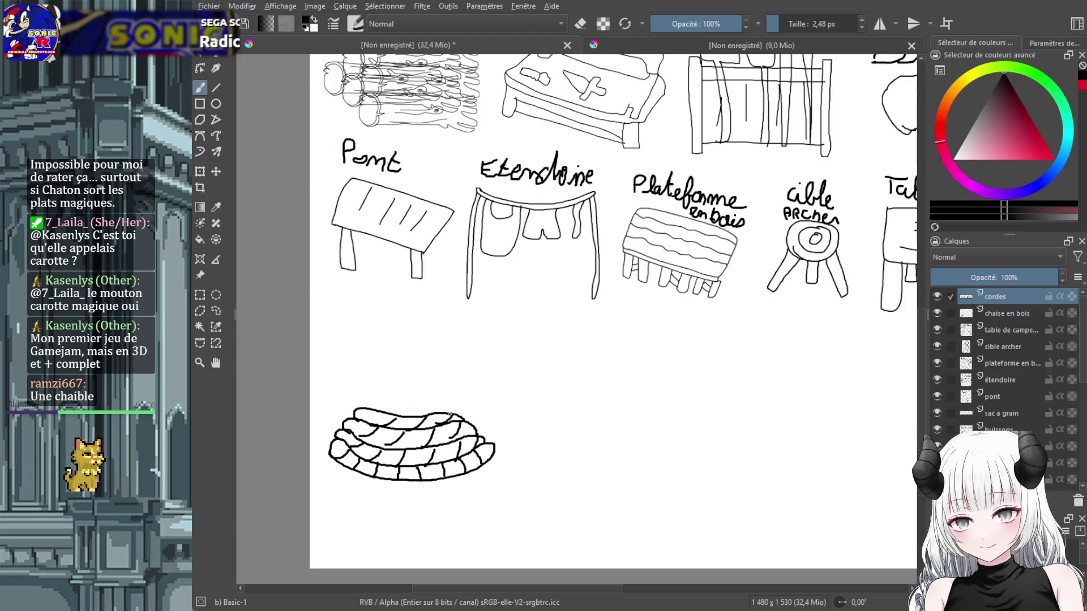
mouse_move(445, 409)
mouse_down()
mouse_move(404, 364)
mouse_move(413, 419)
mouse_up()
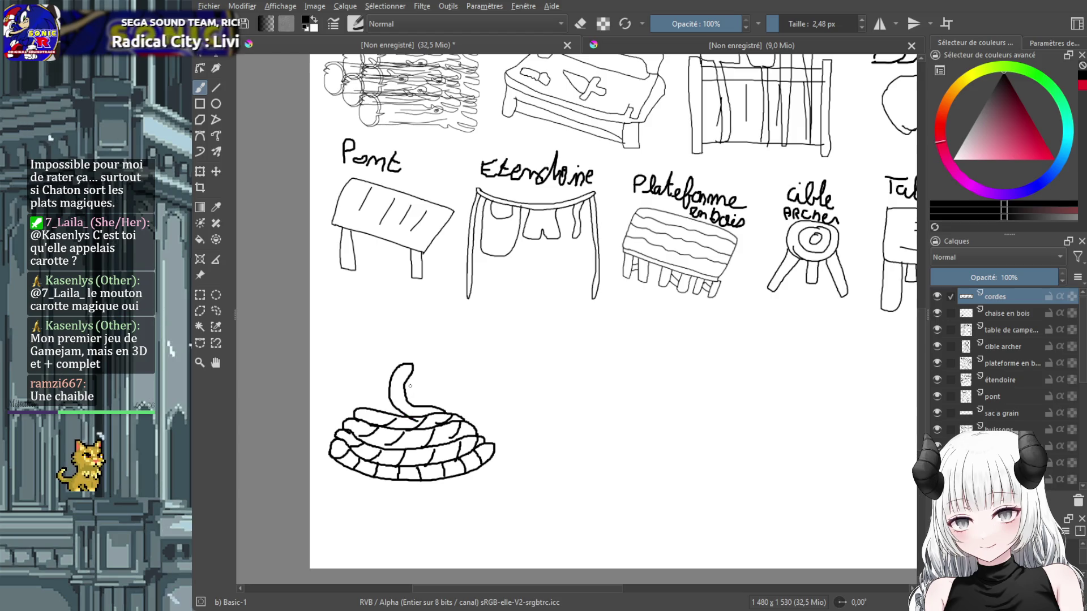
mouse_move(401, 374)
mouse_down()
mouse_move(413, 369)
mouse_move(406, 396)
mouse_up()
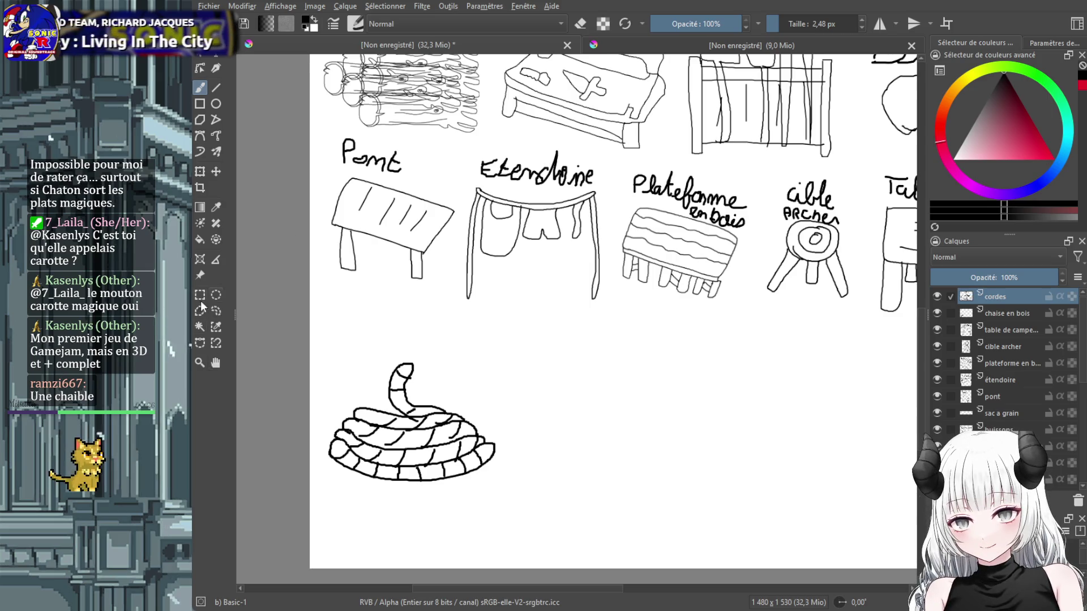
click(205, 171)
Shrink the rope coil, move it under the Pont sketch, and hand-write 'Tas de corde' above it.
drag(494, 363, 410, 424)
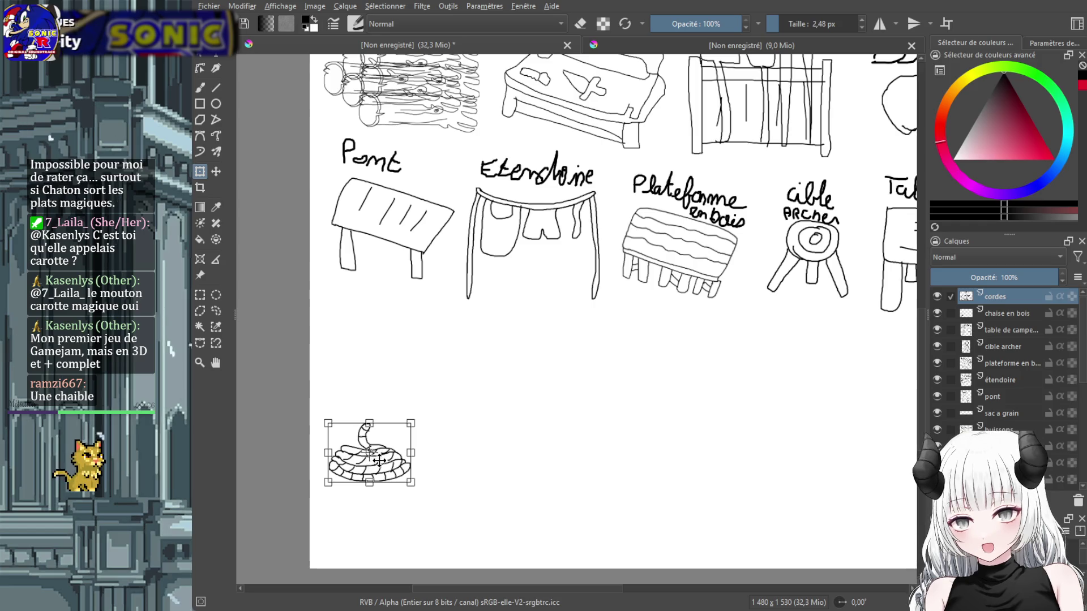
drag(371, 459, 369, 360)
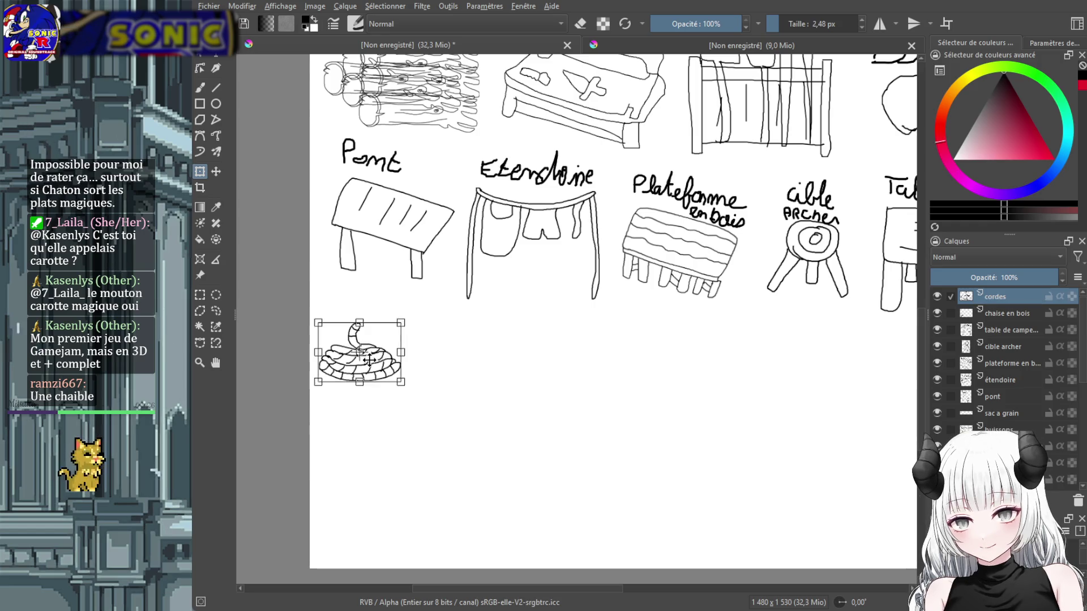
key(b)
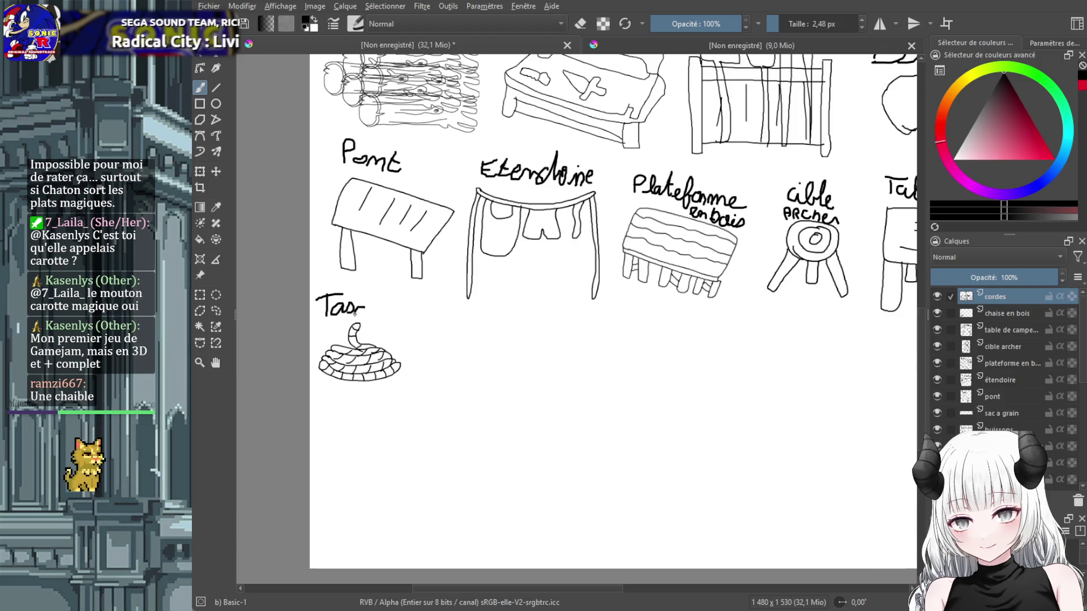
mouse_move(369, 305)
mouse_down()
mouse_move(380, 315)
mouse_move(375, 336)
mouse_move(421, 338)
mouse_up()
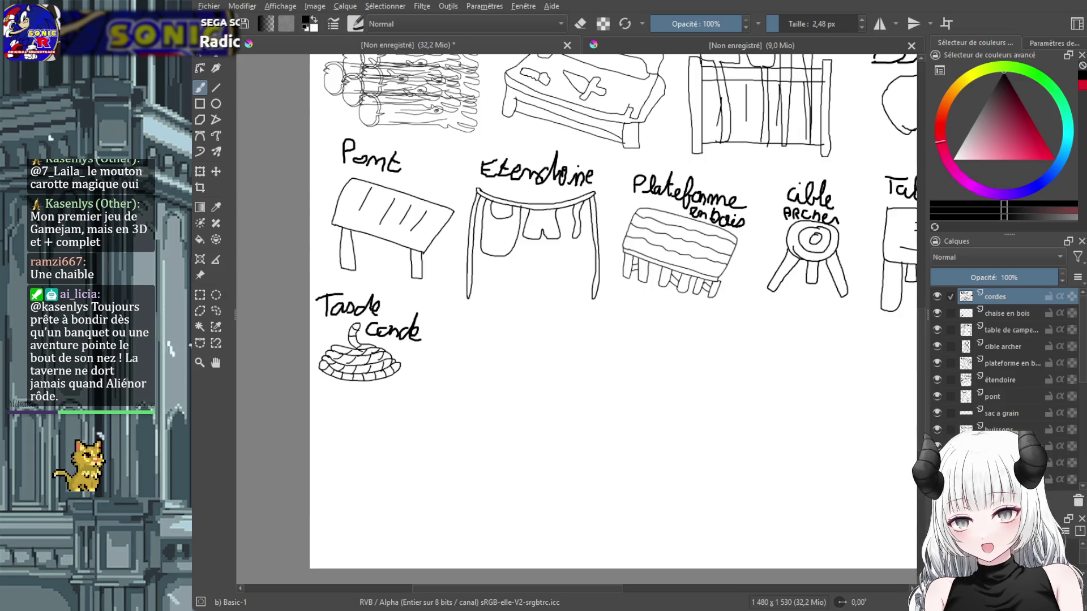
Check the sheet zoomed out, then brush a first curved stroke right of the rope pile.
scroll(639, 413, down, 1)
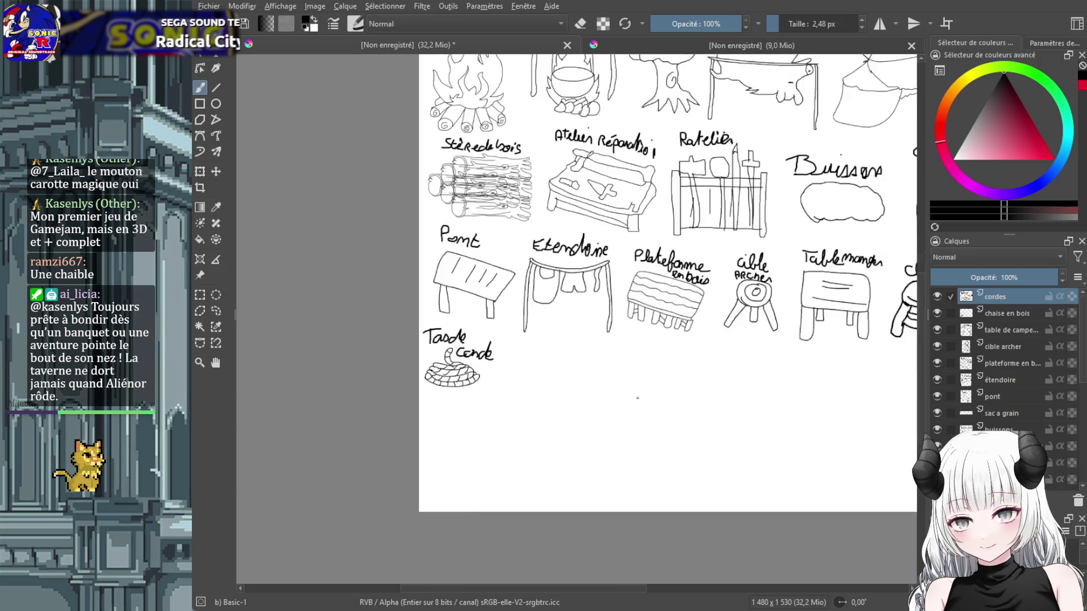
scroll(638, 397, down, 1)
drag(643, 589, 684, 589)
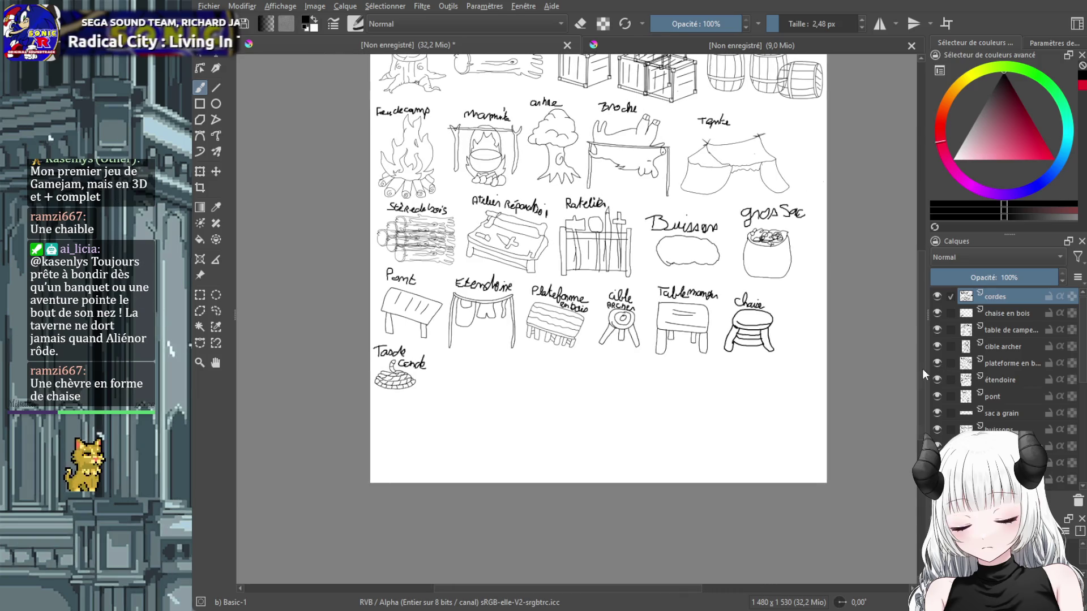
drag(922, 369, 926, 348)
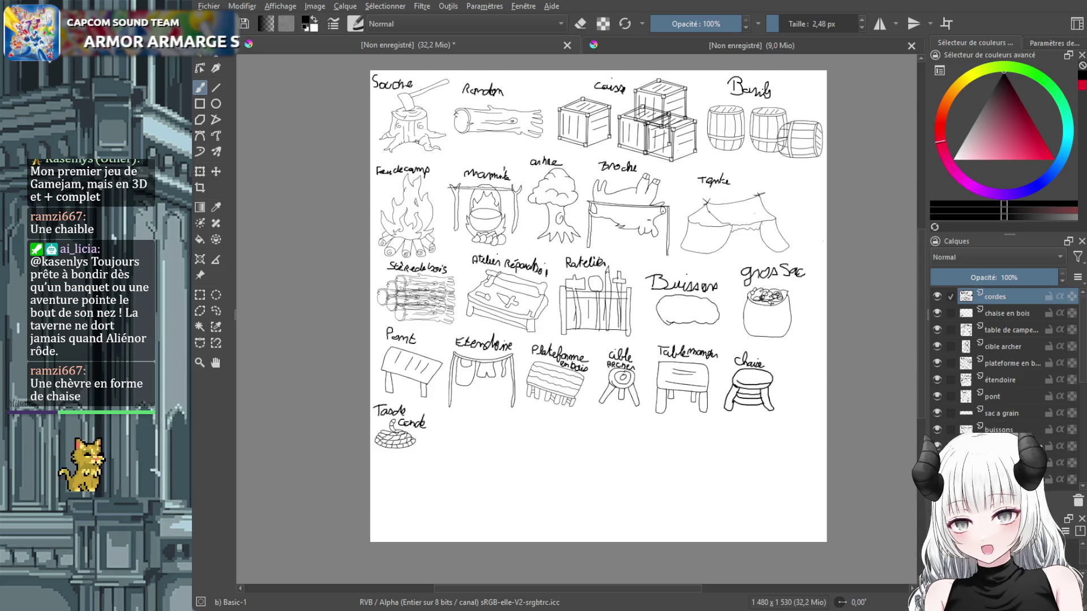
scroll(437, 442, up, 2)
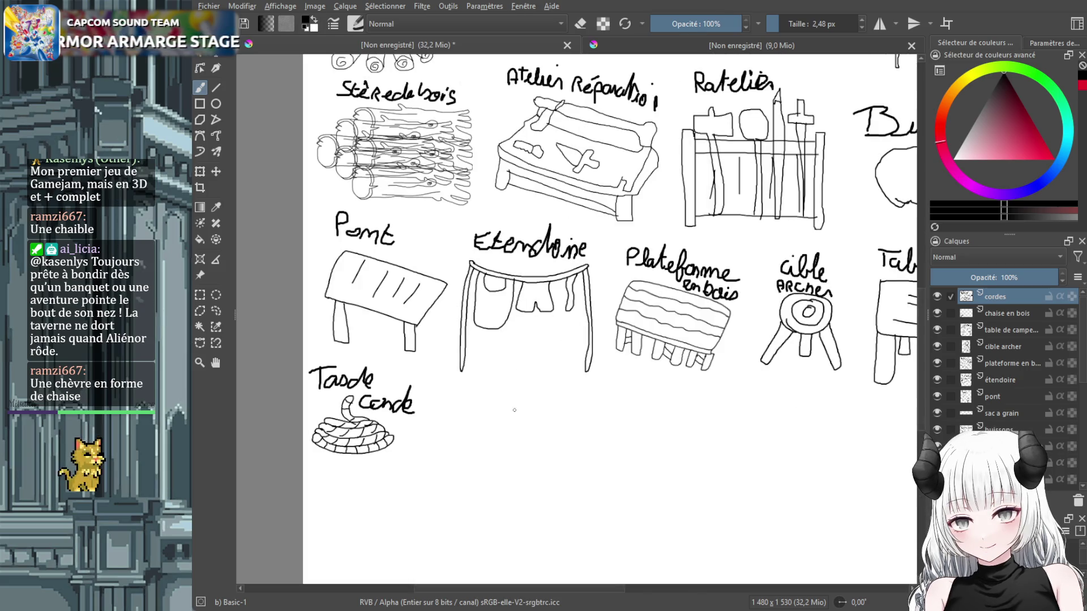
drag(558, 422, 461, 453)
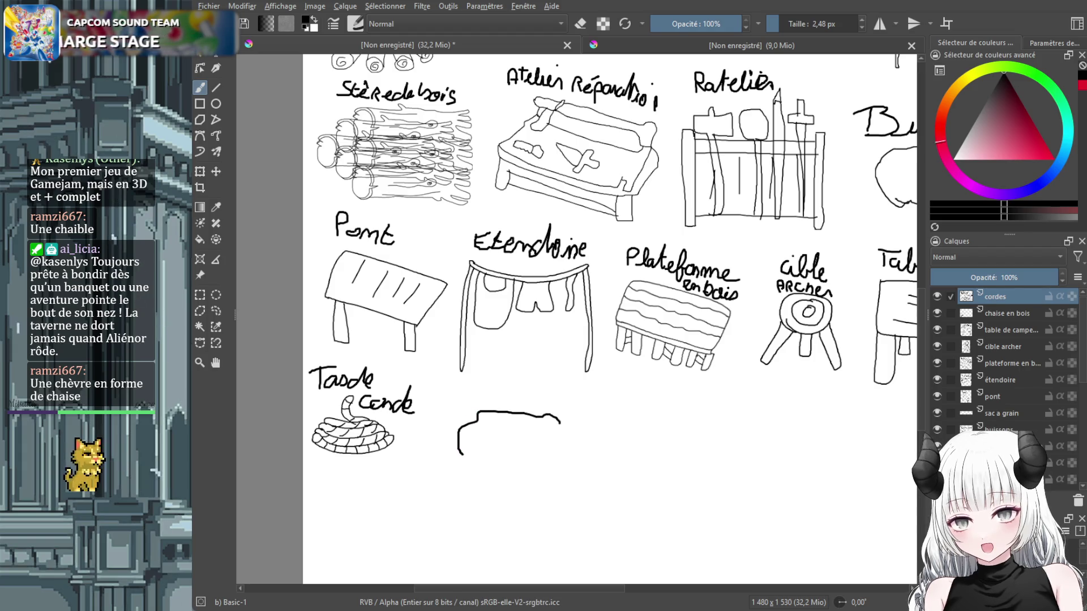
Undo the stray stroke and add a new layer named 'rochers'.
key(ctrl+z)
key(Insert)
double_click(1006, 298)
text(r)
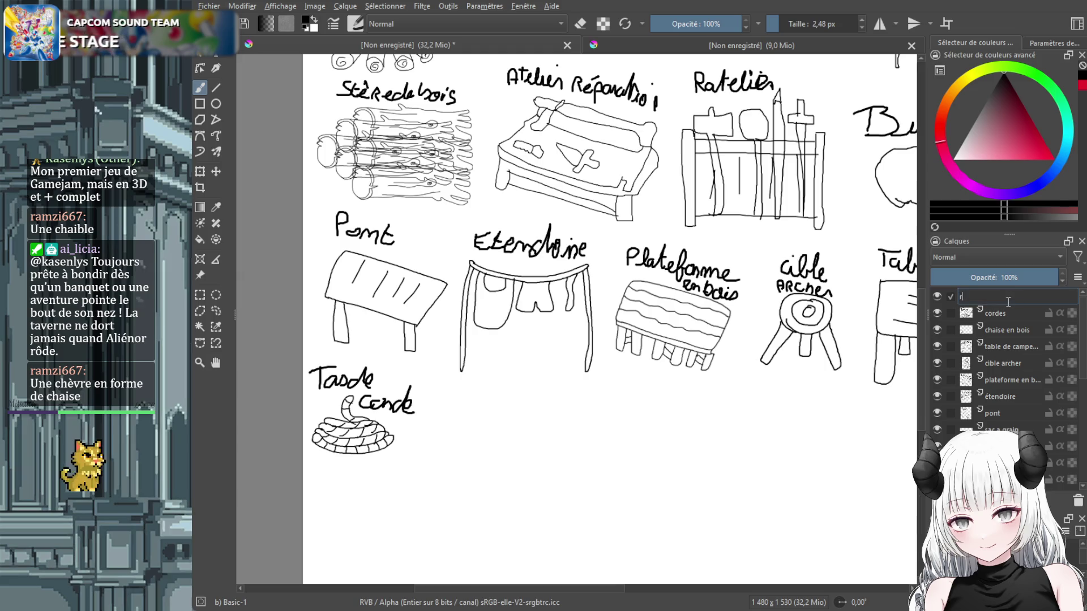
text(ochers)
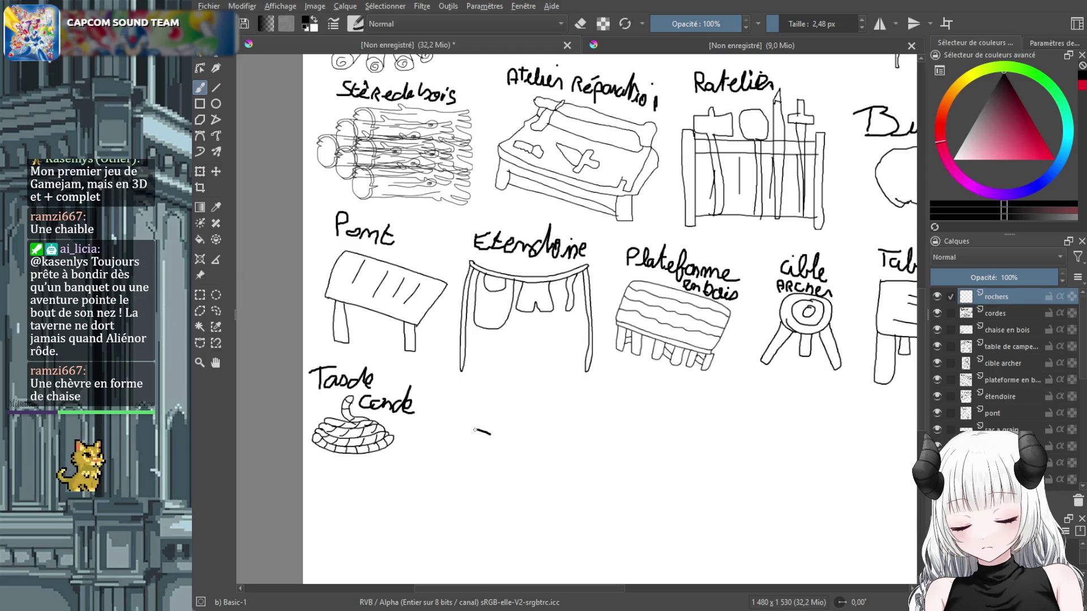
Outline the rock pile and add a contour line inside the right rock.
mouse_move(489, 434)
mouse_down()
mouse_move(451, 458)
mouse_move(528, 471)
mouse_up()
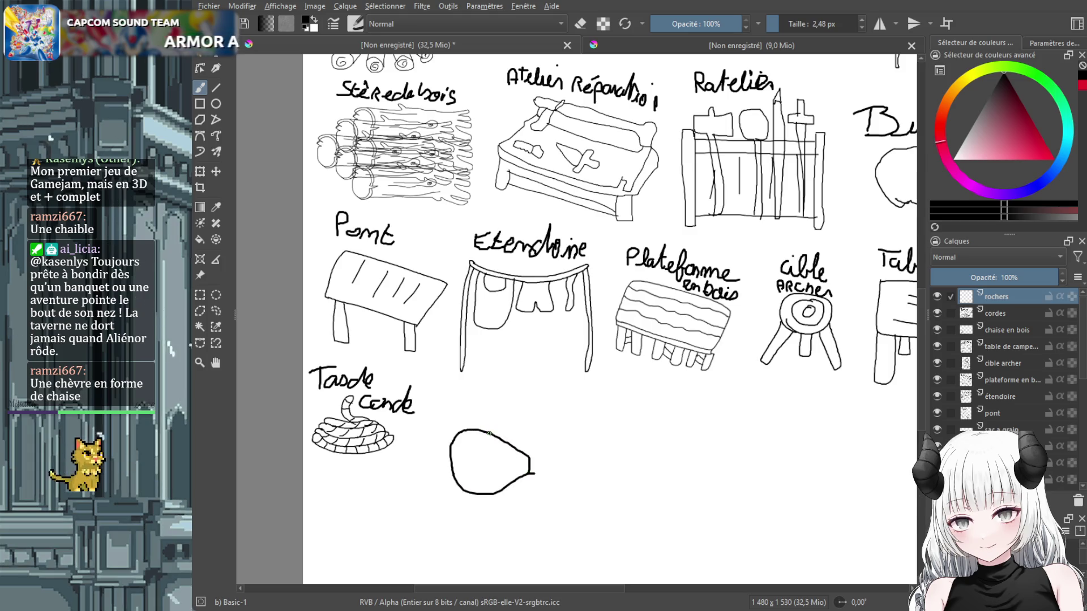
mouse_move(573, 397)
mouse_down()
mouse_move(562, 481)
mouse_move(566, 446)
mouse_up()
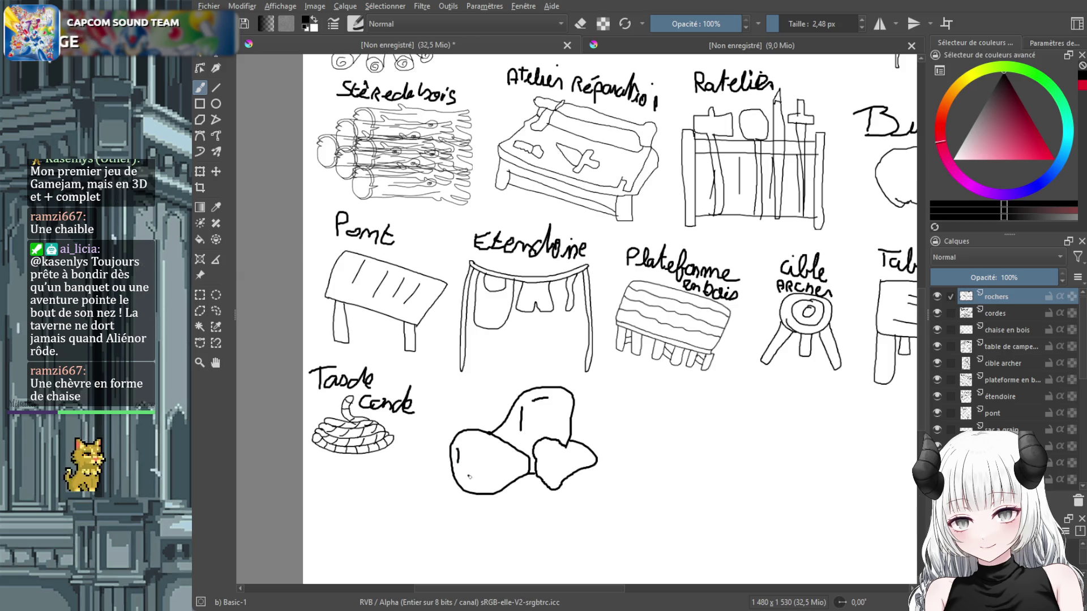
drag(571, 447, 559, 474)
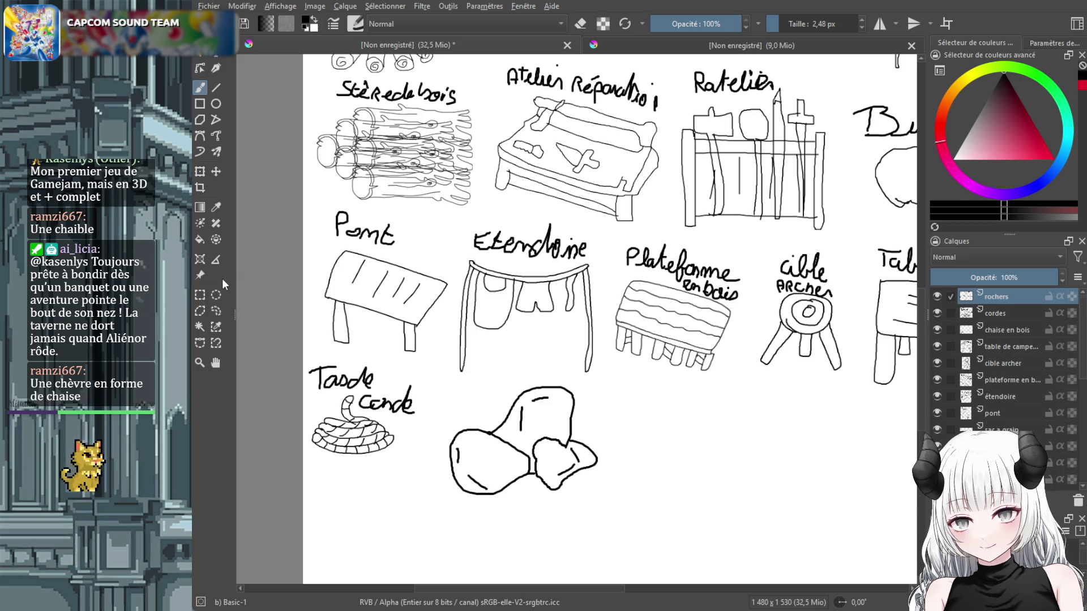
Shrink the rocks sketch and hand-write the label 'Rocher' above it.
click(201, 171)
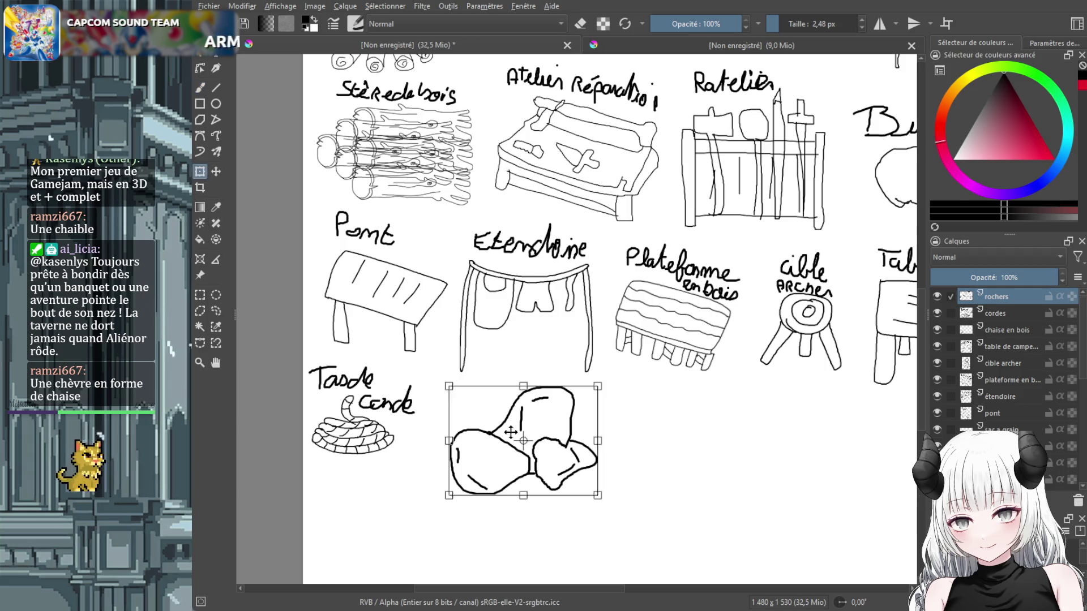
mouse_move(601, 385)
mouse_down()
mouse_move(517, 441)
mouse_move(525, 432)
mouse_up()
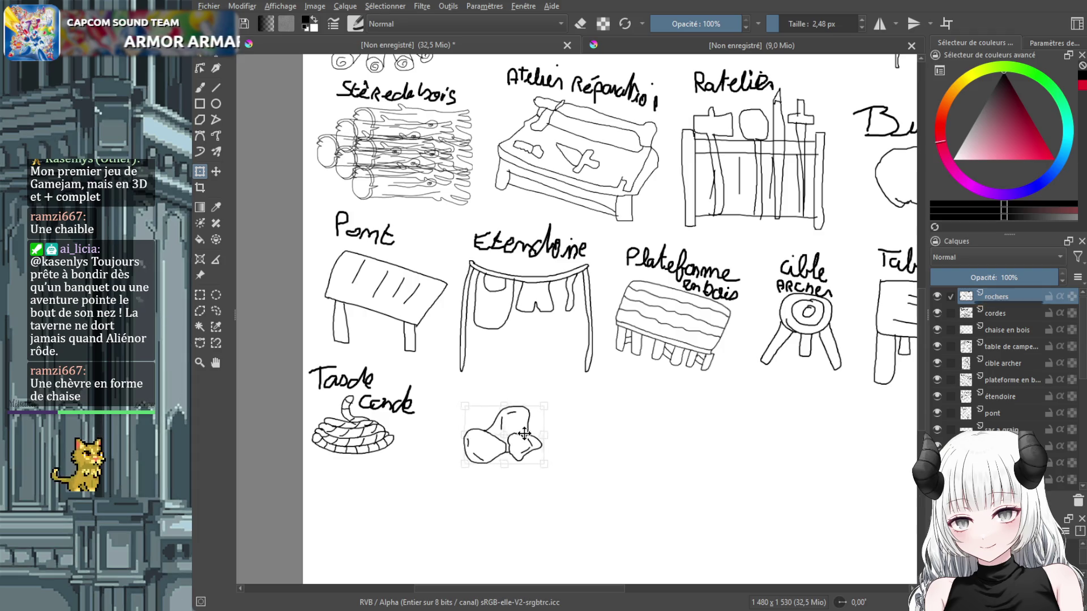
click(200, 88)
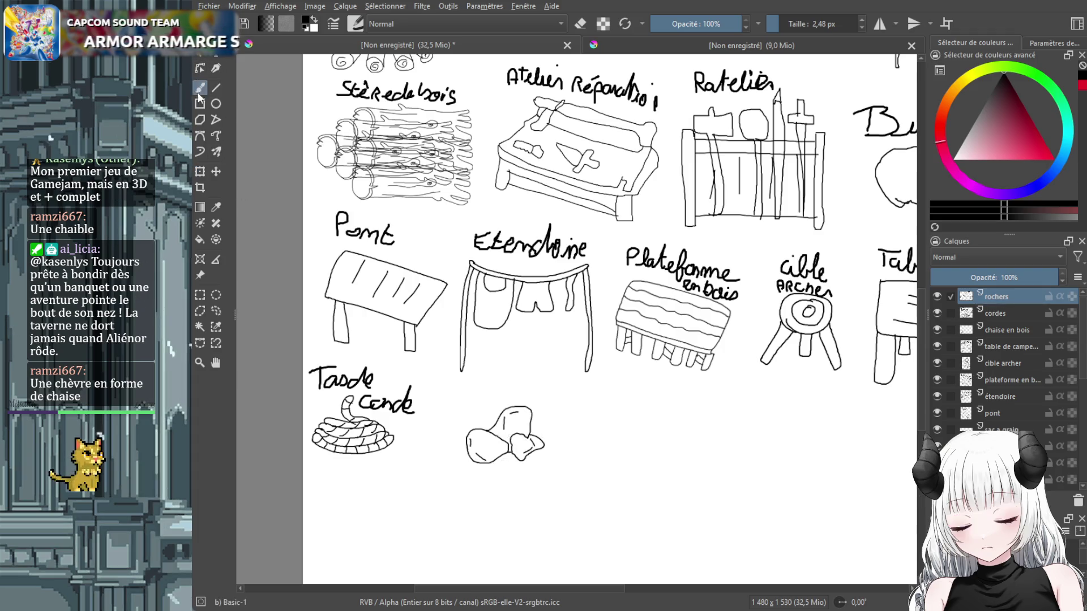
mouse_move(480, 403)
mouse_down()
mouse_move(490, 391)
mouse_move(496, 402)
mouse_move(505, 393)
mouse_move(510, 403)
mouse_move(553, 404)
mouse_up()
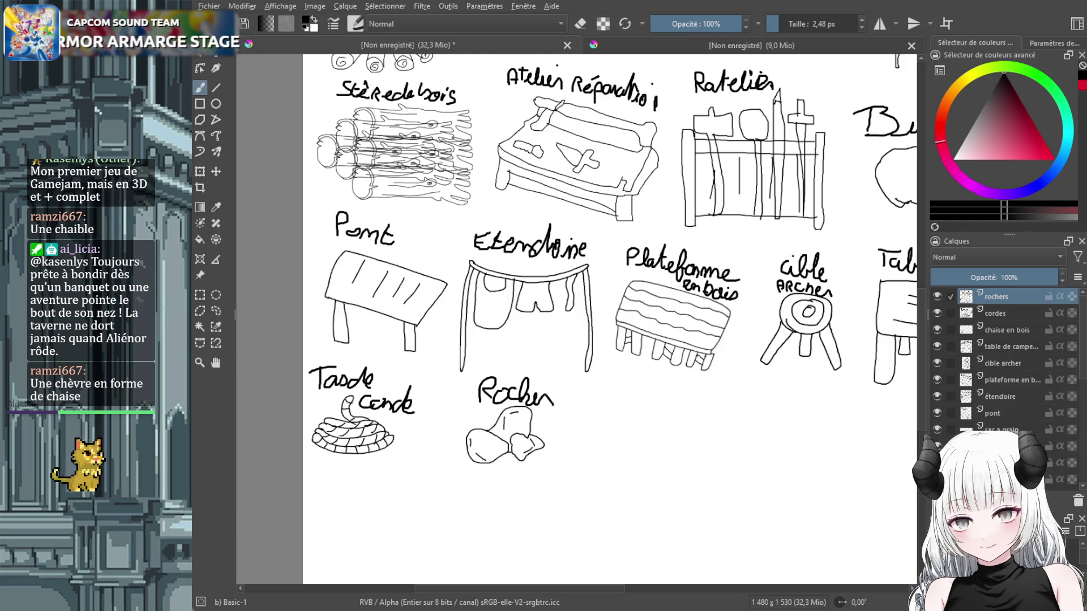
scroll(603, 393, up, 1)
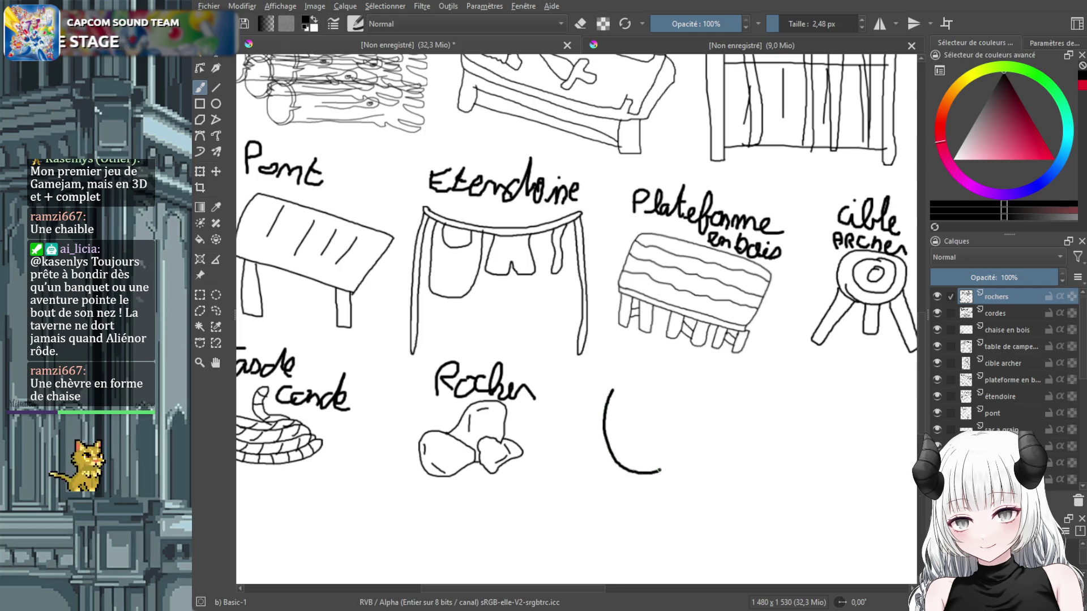
Sketch a jar beside the rocks, try shifting it, then undo the move and the jar.
drag(678, 432, 674, 396)
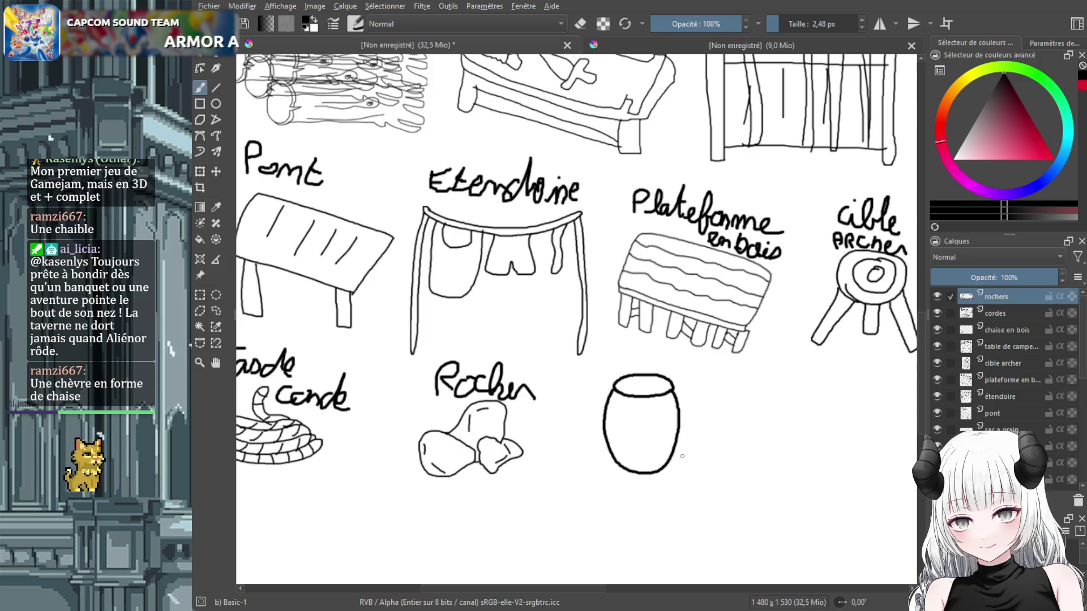
mouse_move(629, 411)
mouse_down()
mouse_move(626, 438)
mouse_move(649, 436)
mouse_move(663, 401)
mouse_move(624, 444)
mouse_up()
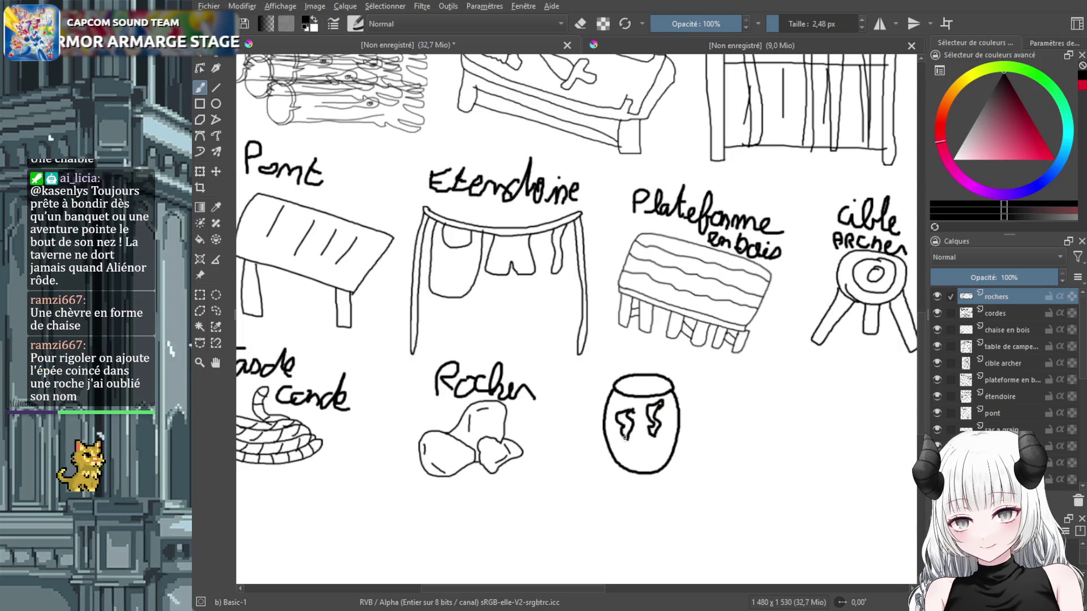
click(216, 171)
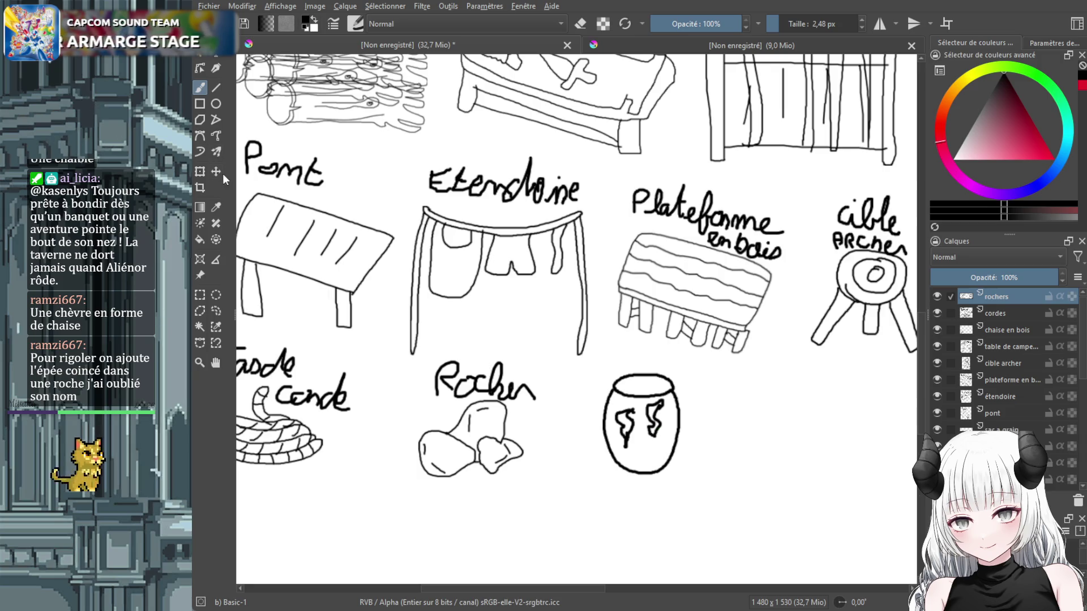
drag(622, 403, 607, 412)
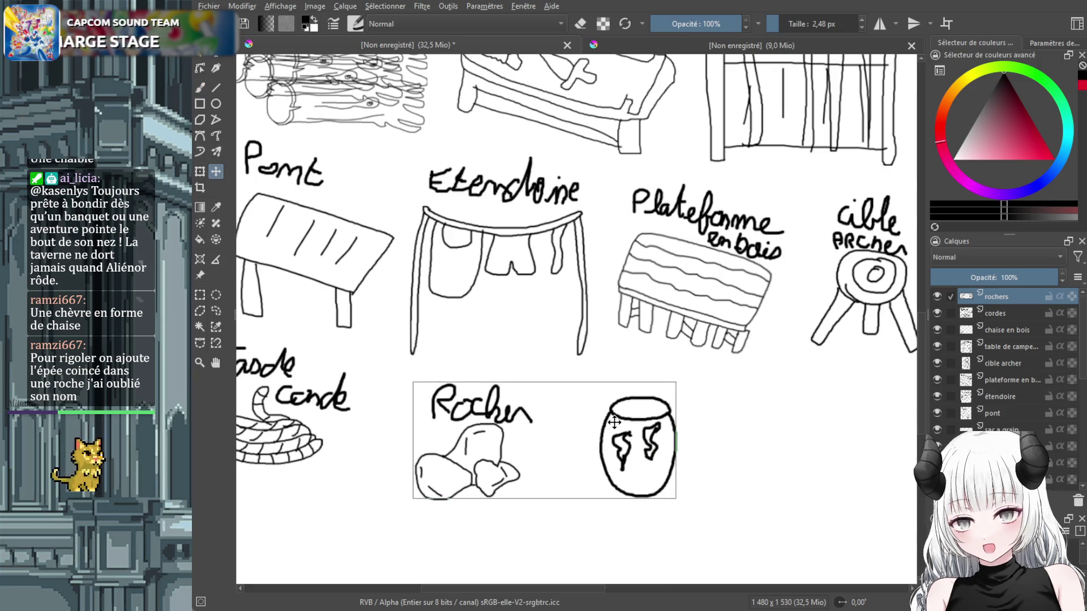
key(ctrl+z)
key(ctrl+z)
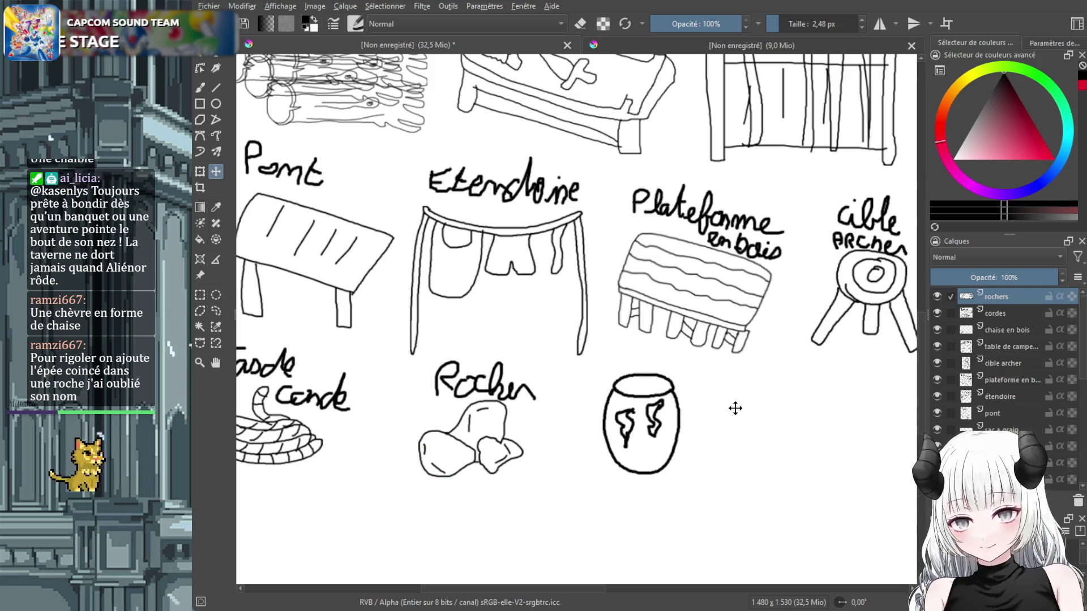
key(ctrl+z)
key(ctrl+z)
key(ctrl+z)
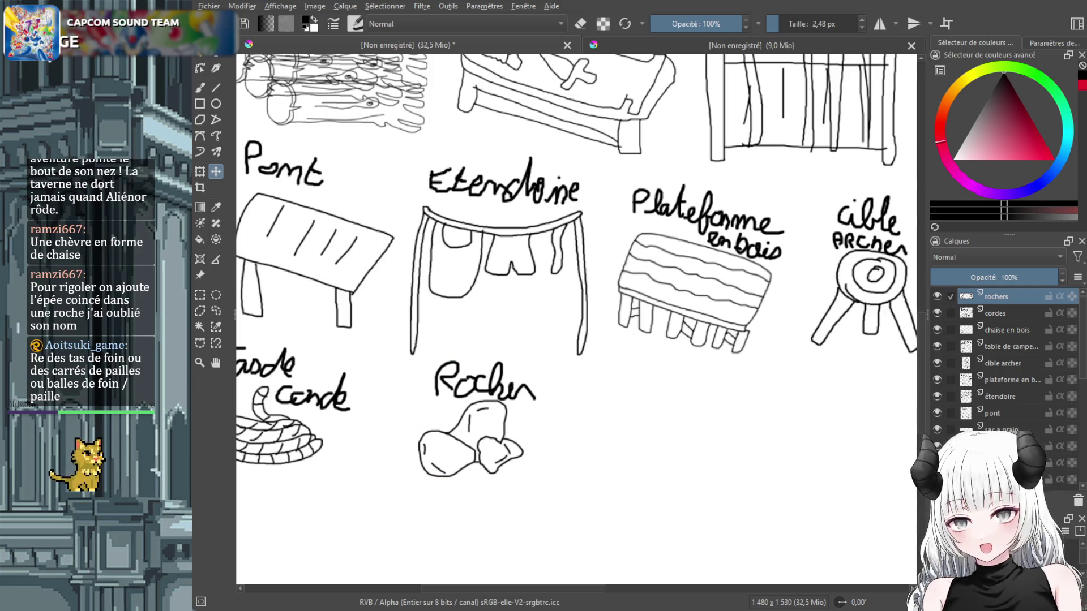
Add a new empty layer named 'pot' above the rochers layer.
key(Insert)
double_click(1007, 295)
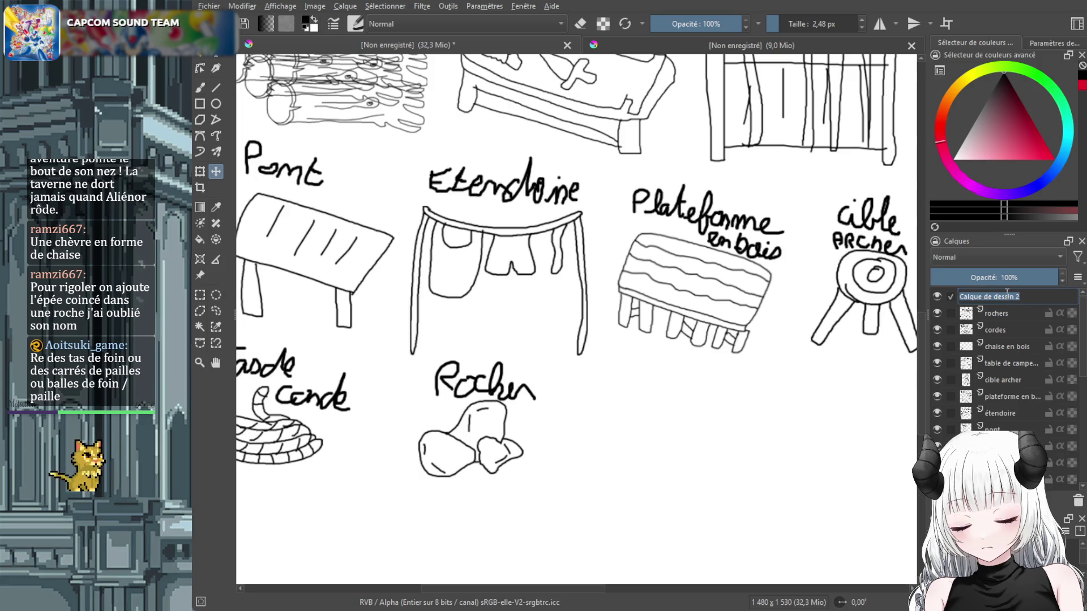
text(pot)
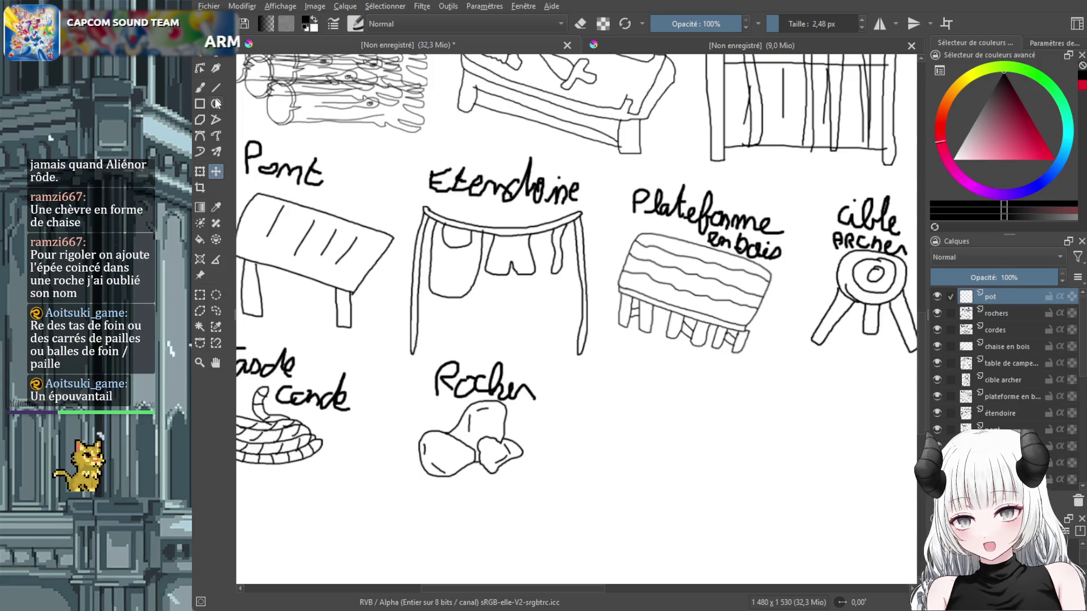
click(206, 88)
scroll(695, 493, up, 2)
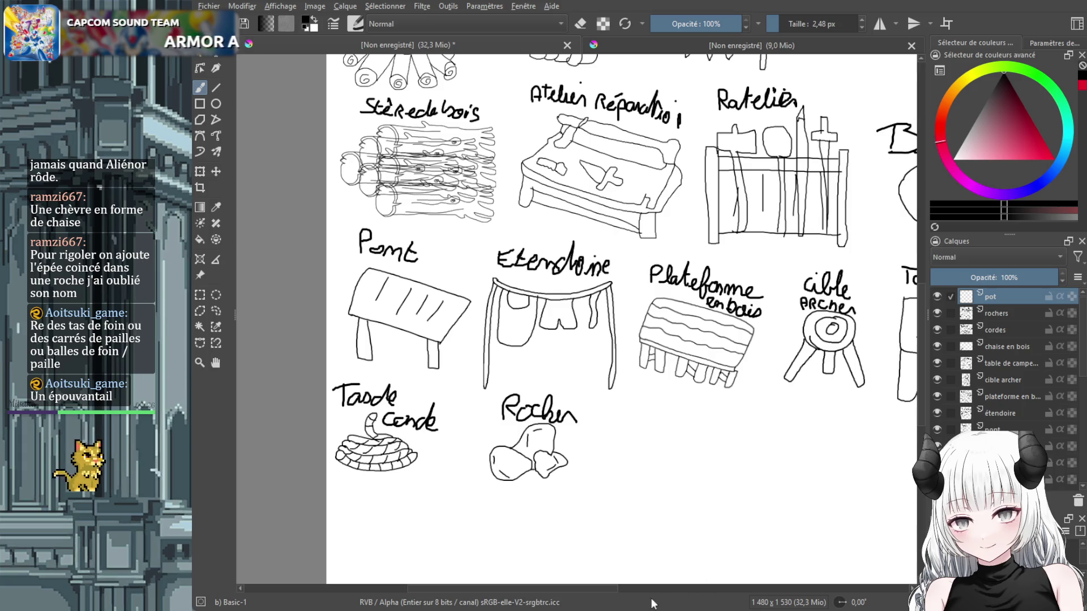
scroll(875, 371, right, 3)
scroll(911, 391, down, 3)
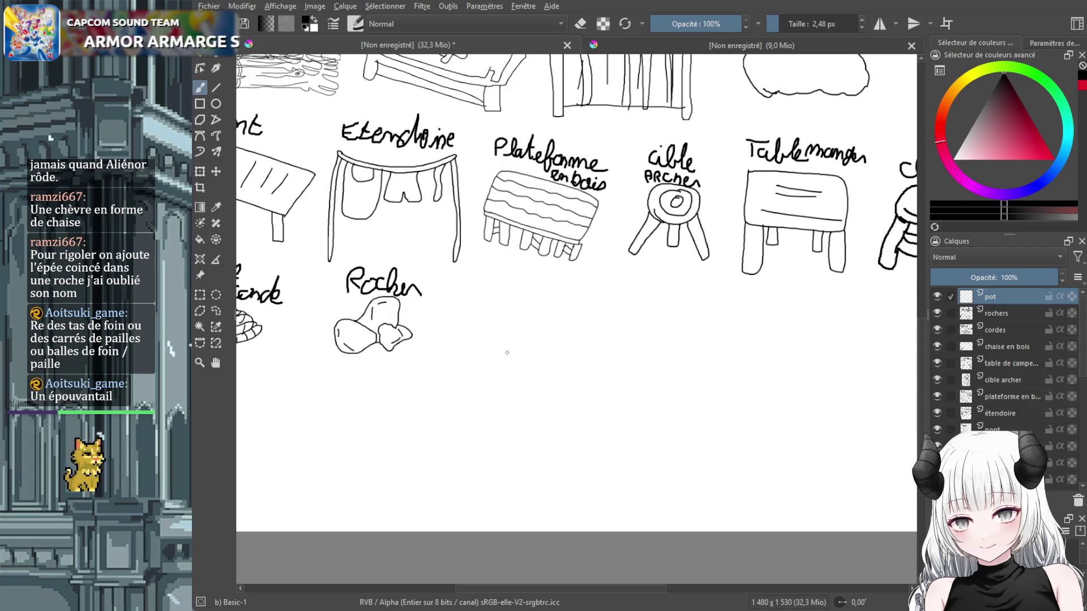
mouse_move(507, 348)
mouse_down()
mouse_move(496, 381)
mouse_move(634, 337)
mouse_move(604, 329)
mouse_move(504, 345)
mouse_move(569, 314)
mouse_move(632, 338)
mouse_up()
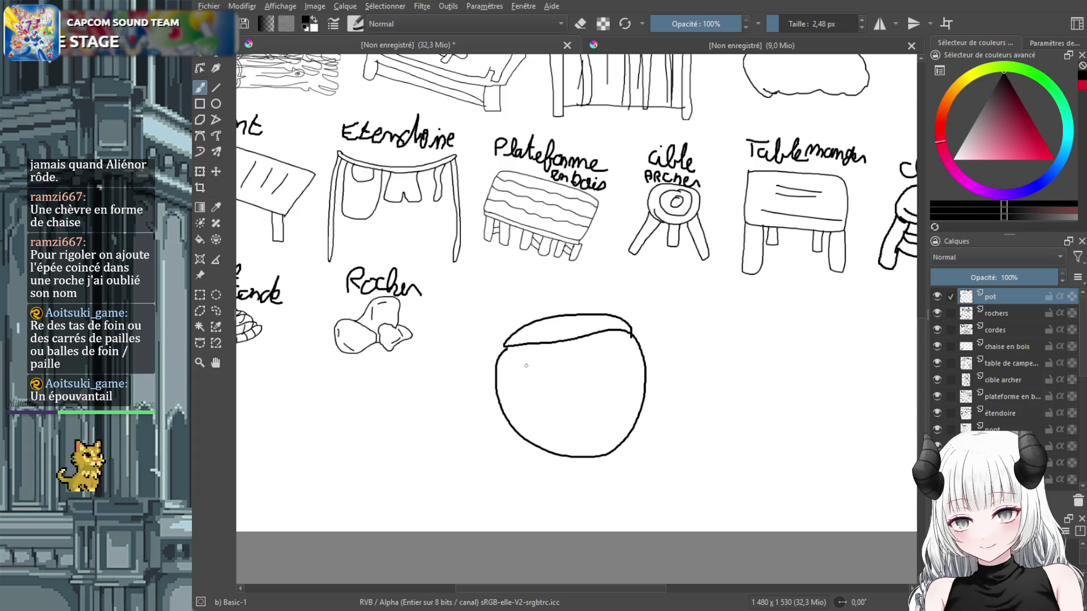
mouse_move(526, 366)
mouse_down()
mouse_move(546, 433)
mouse_move(528, 360)
mouse_up()
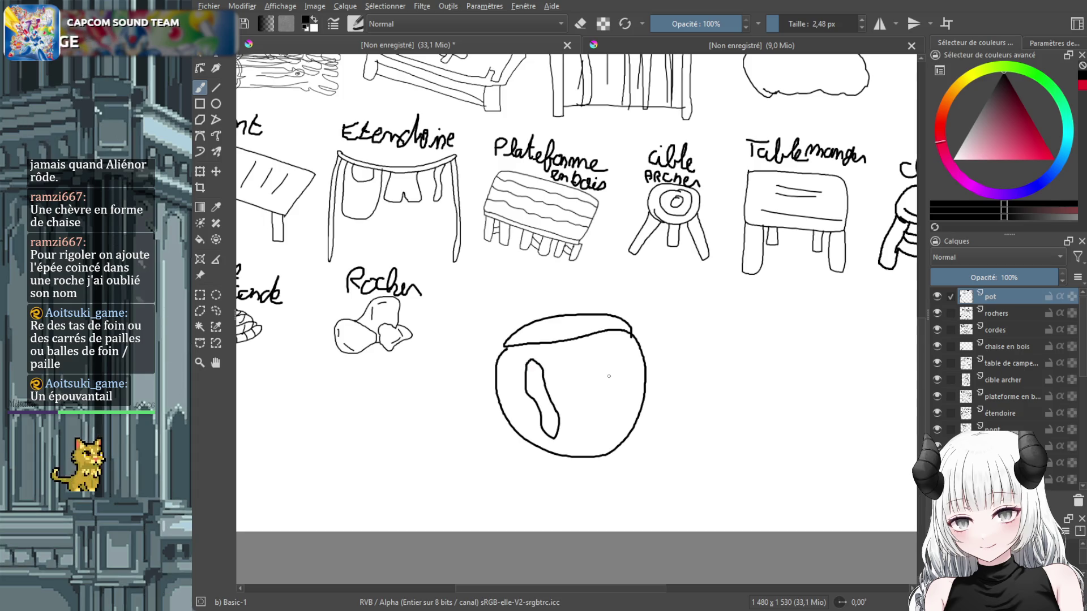
drag(606, 405, 603, 356)
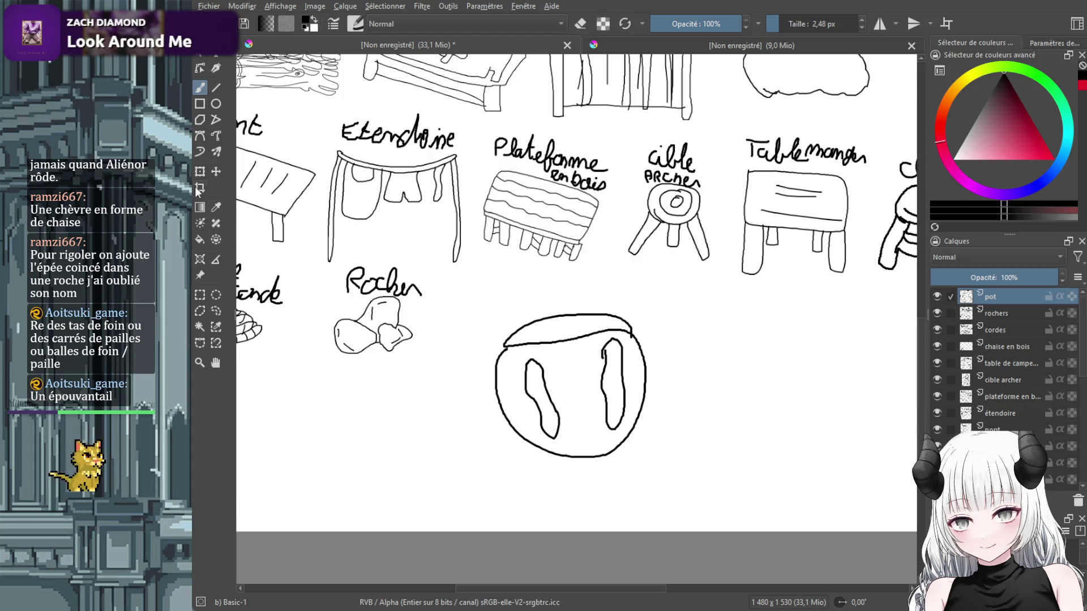
click(201, 172)
drag(646, 313, 556, 399)
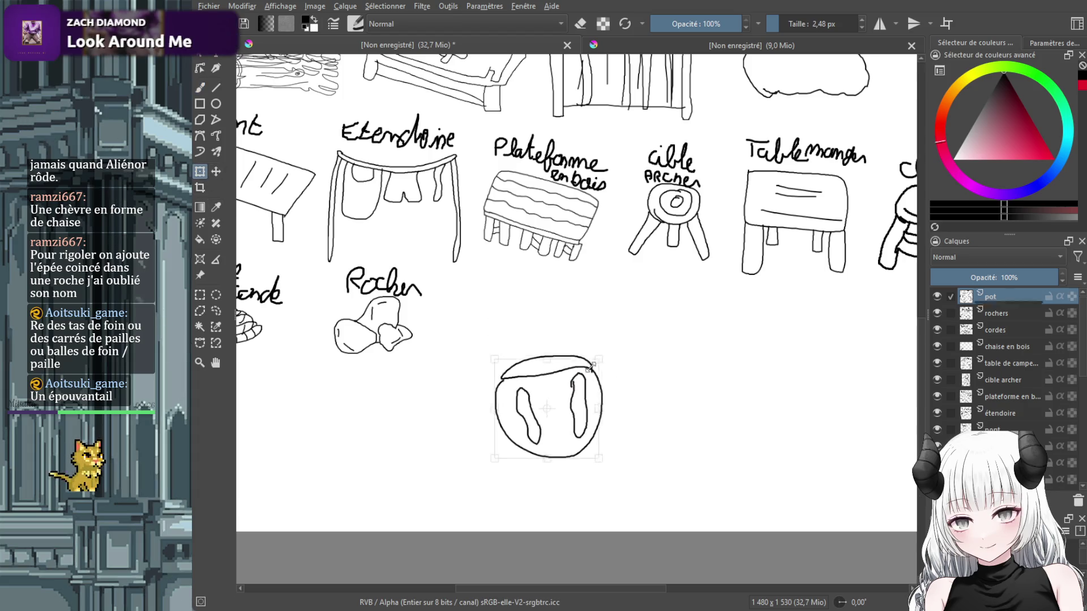
drag(531, 436, 503, 338)
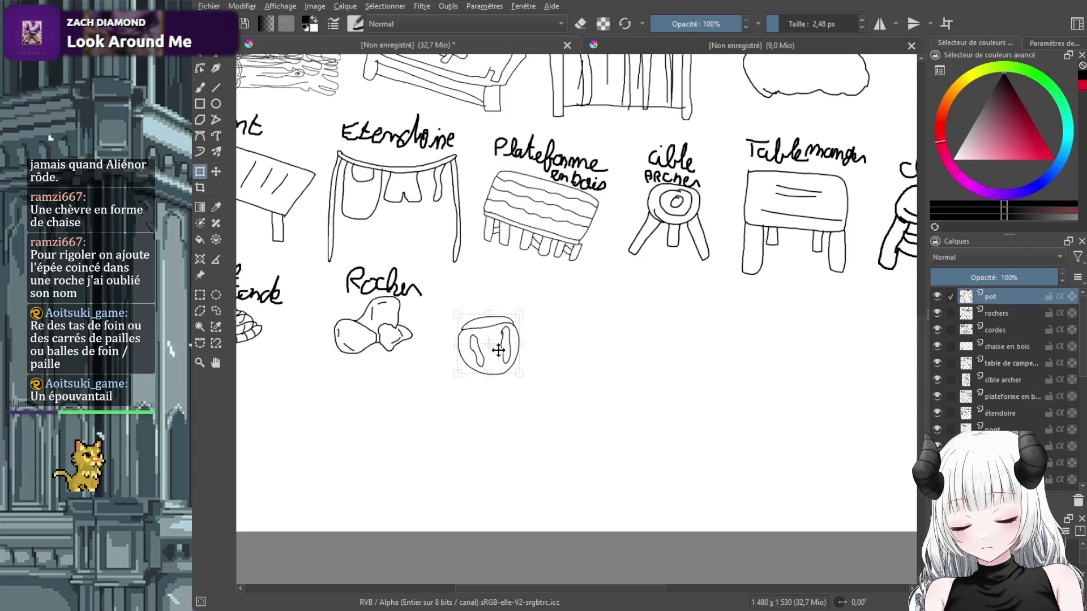
key(ctrl+z)
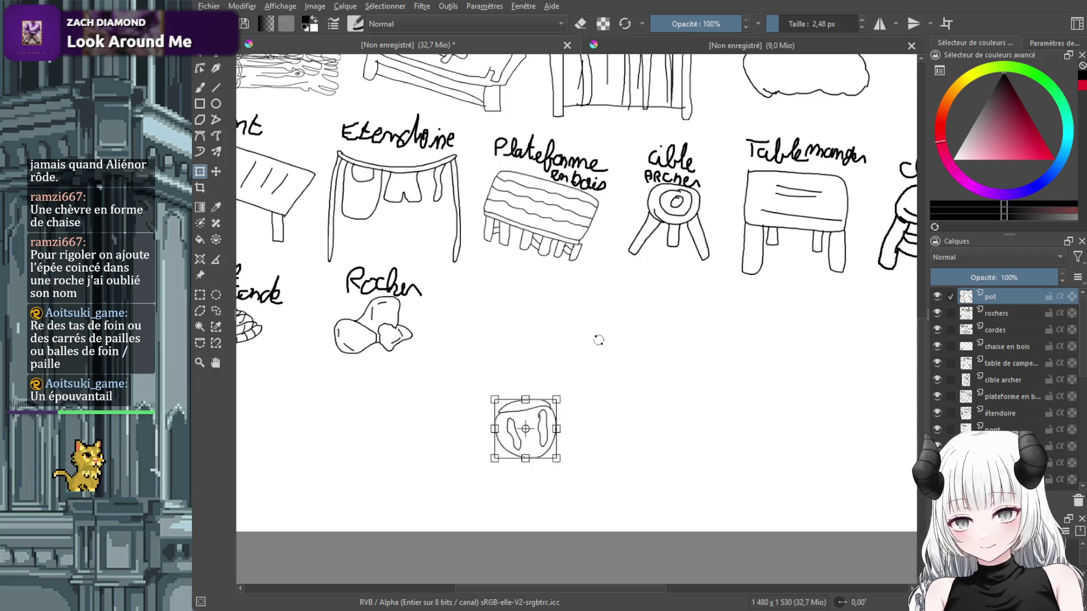
key(ctrl+z)
key(ctrl+z)
key(ctrl+z)
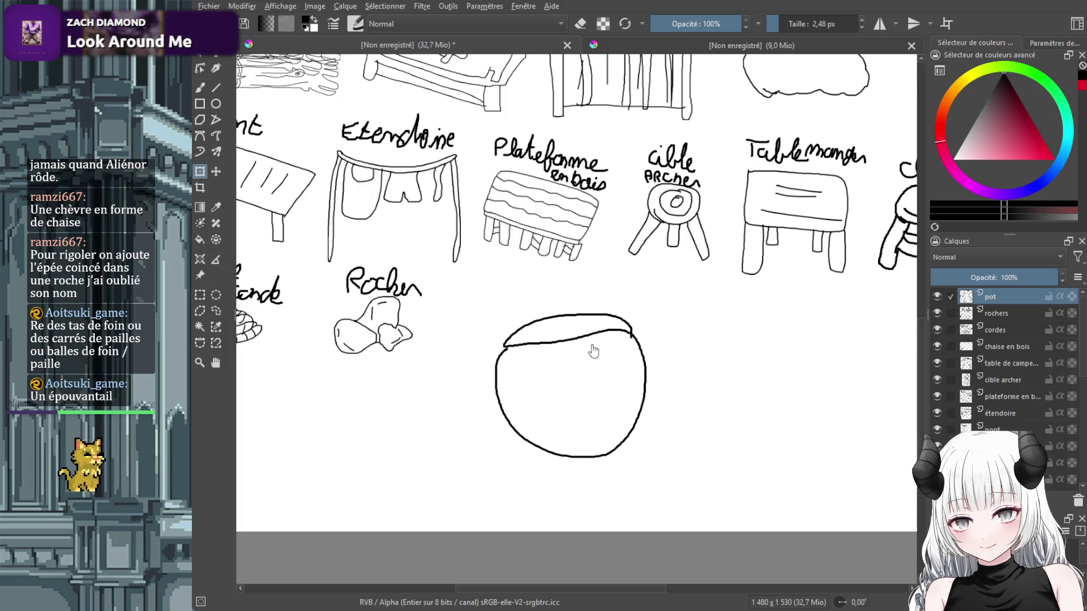
key(ctrl+z)
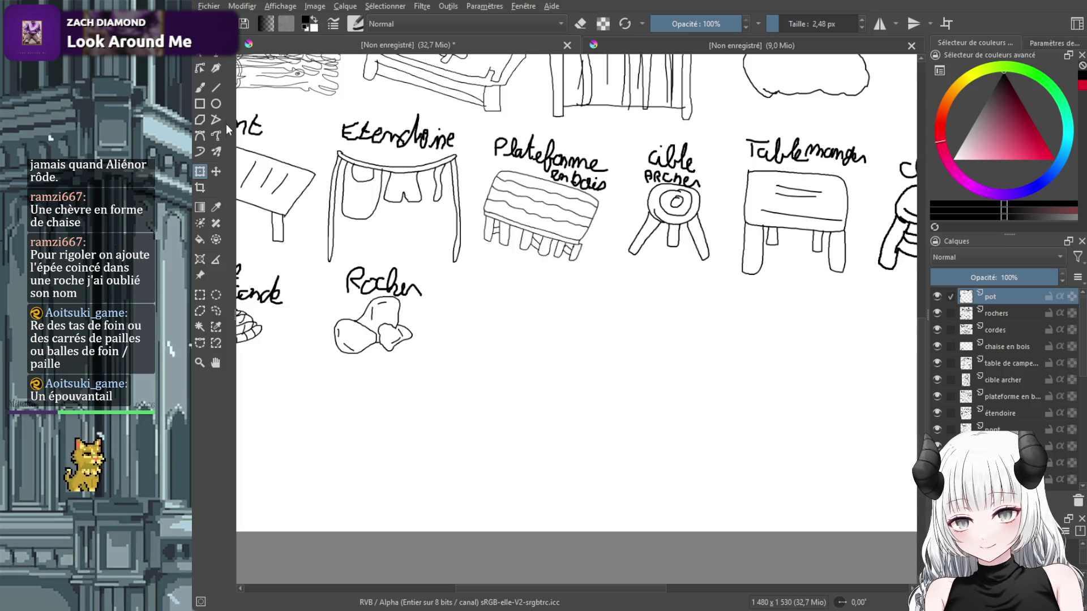
Draw a bowl-shaped pot with rim, sides and bottom beside the rocks.
click(200, 86)
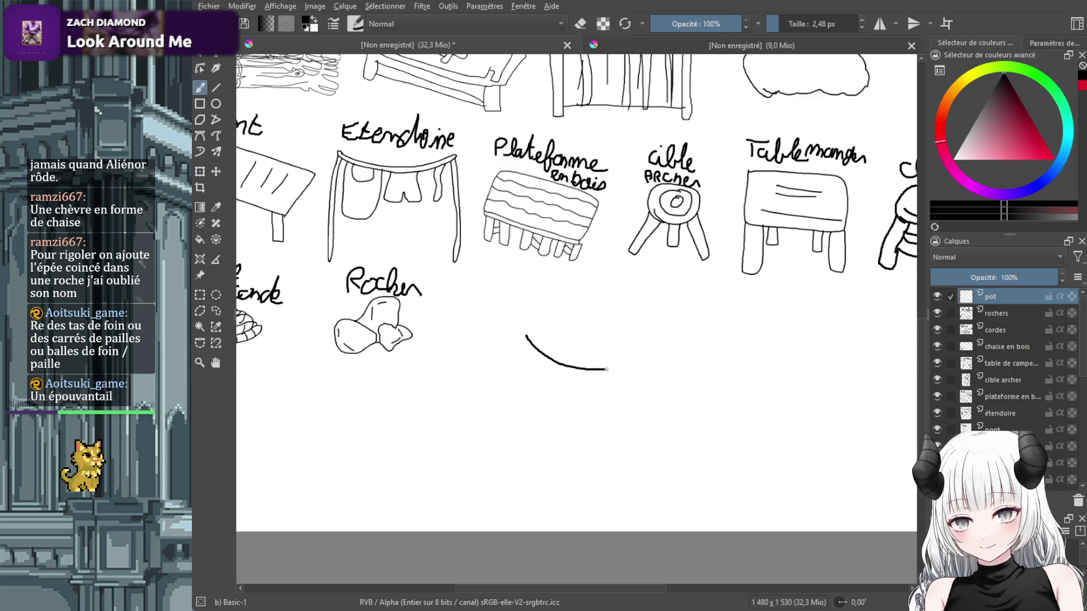
drag(658, 333, 627, 326)
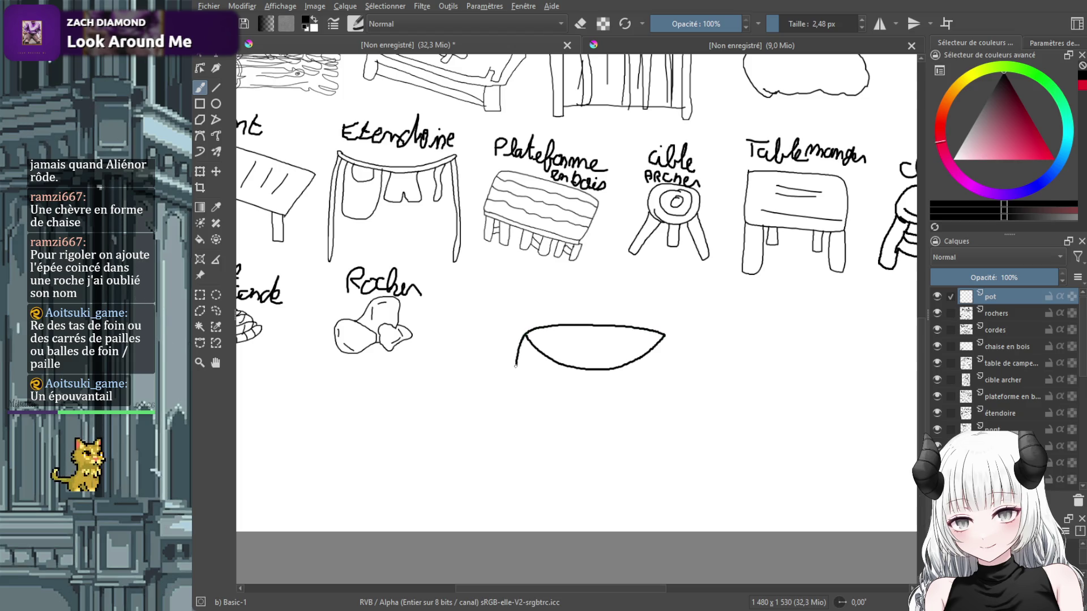
drag(526, 412, 618, 443)
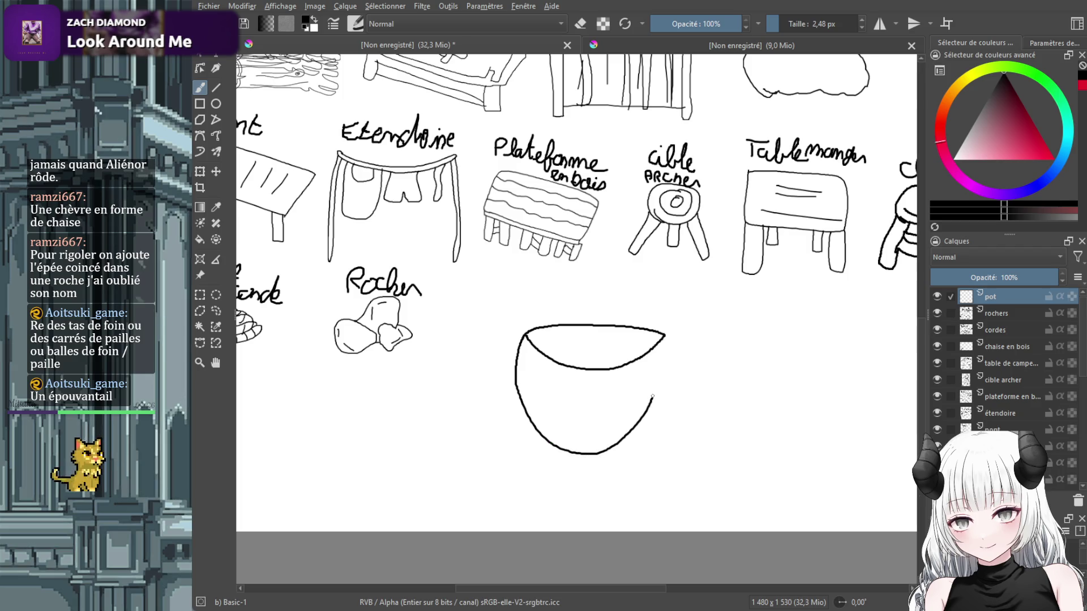
drag(652, 397, 662, 338)
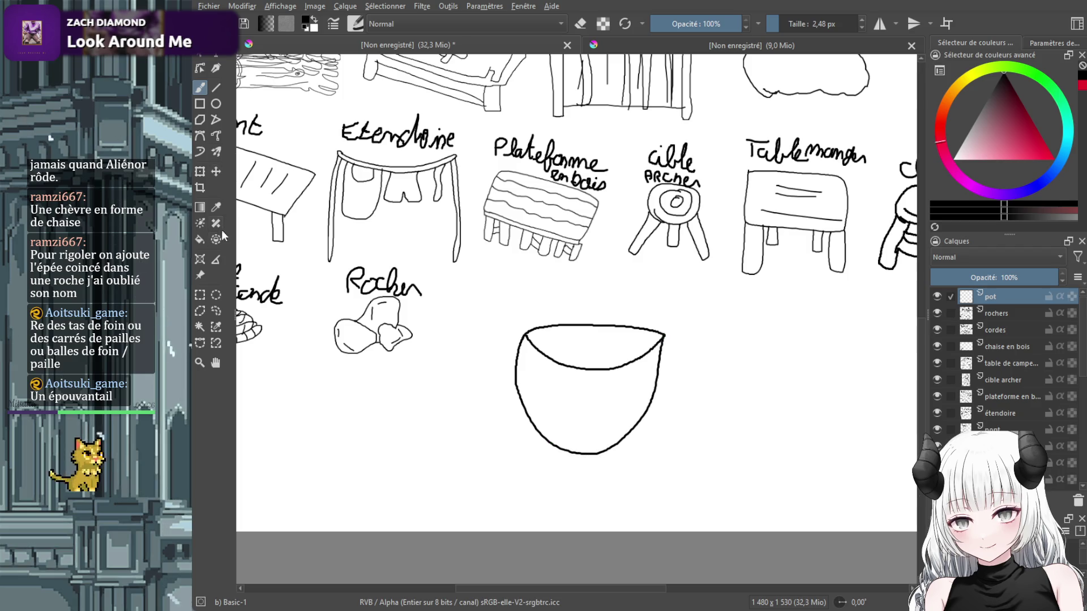
Scale the pot down, hand-write 'Pot' above it, and undo the stray egg-shaped outline.
click(206, 174)
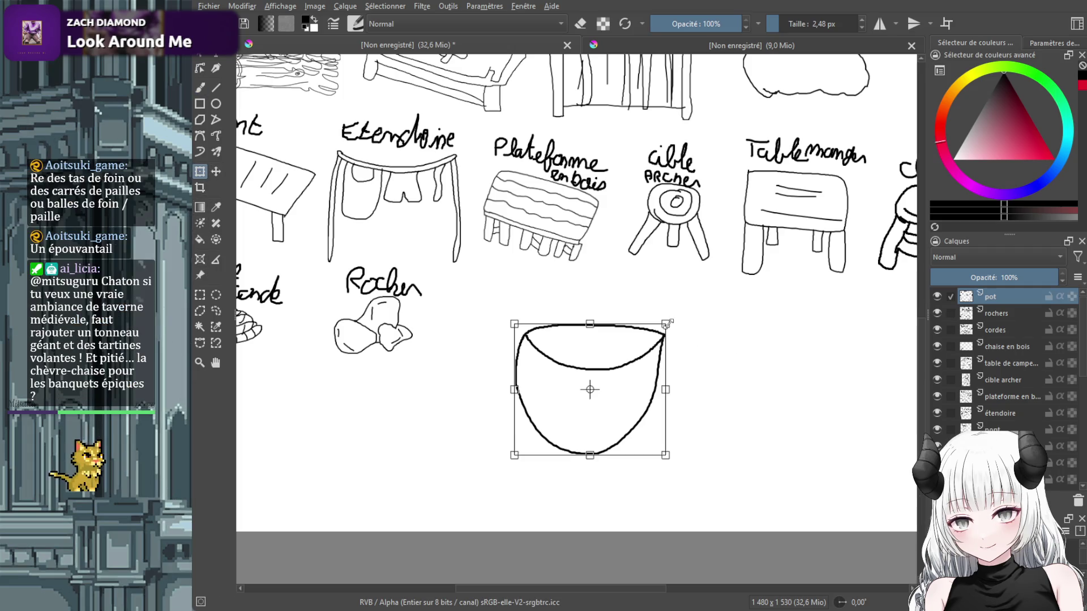
mouse_move(666, 323)
mouse_down()
mouse_move(576, 400)
mouse_move(506, 333)
mouse_up()
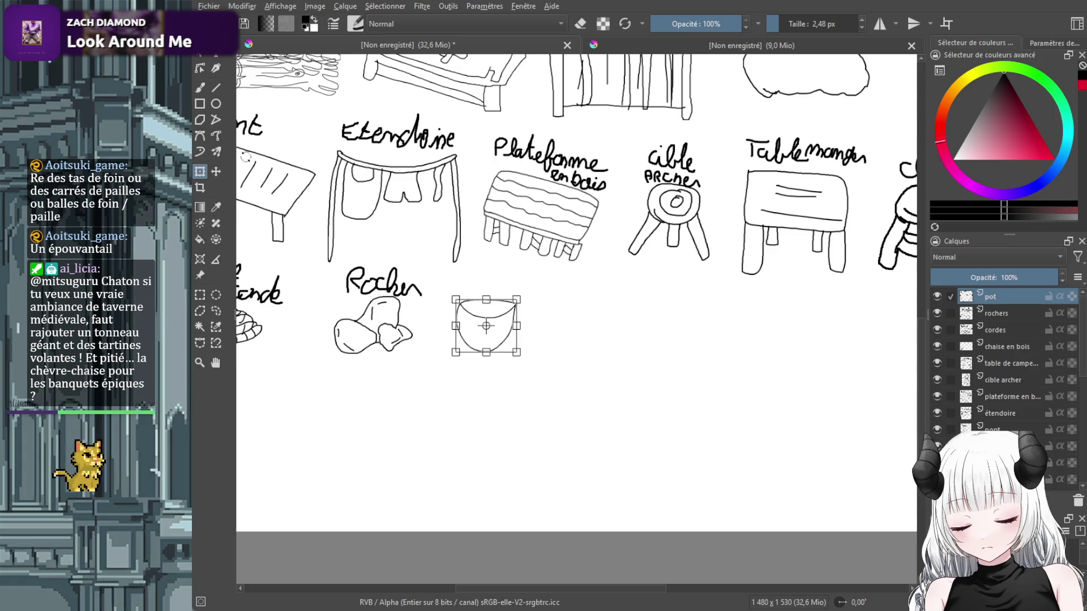
click(201, 87)
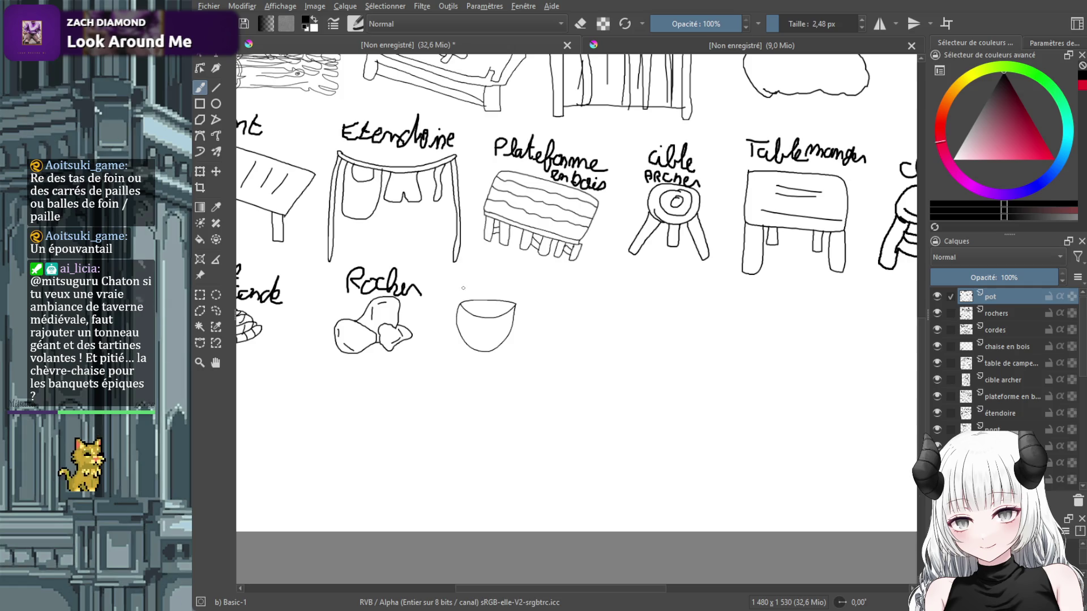
drag(464, 273, 464, 284)
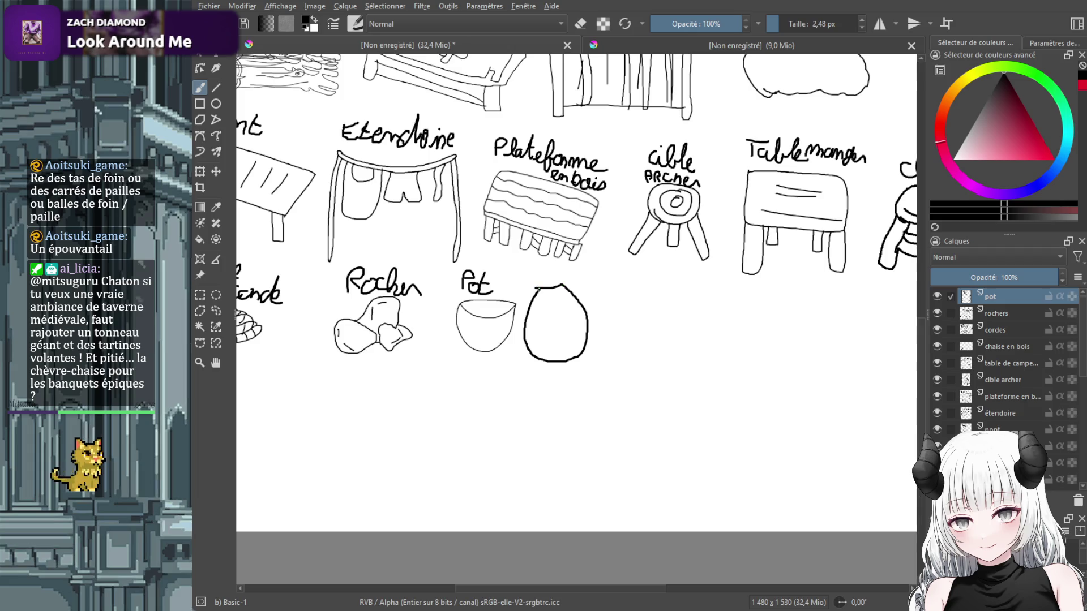
key(ctrl+z)
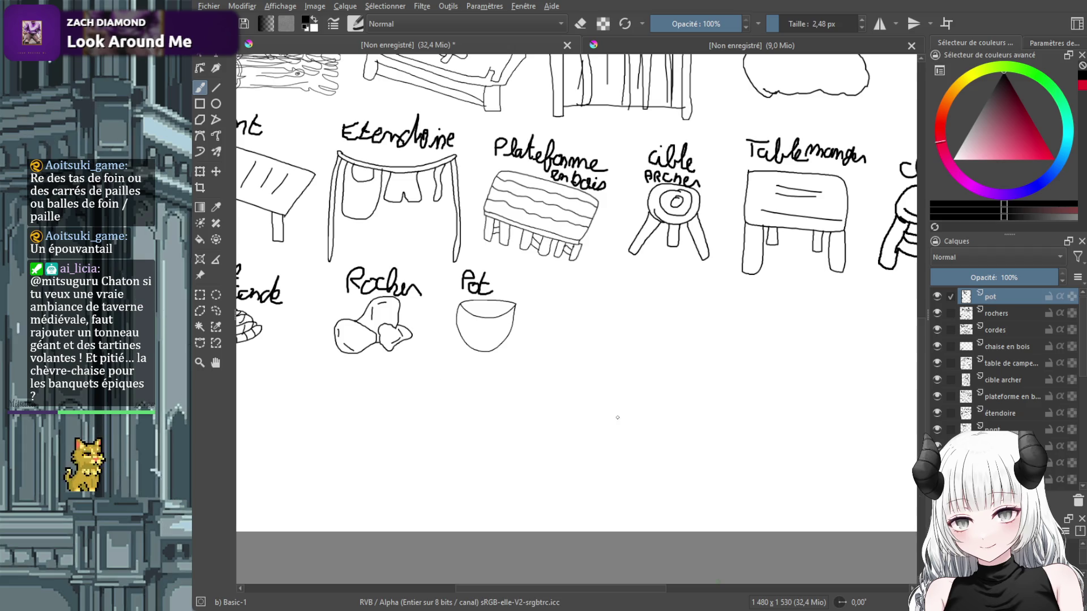
Add a new layer named 'tas de foin' above the pot layer.
key(Insert)
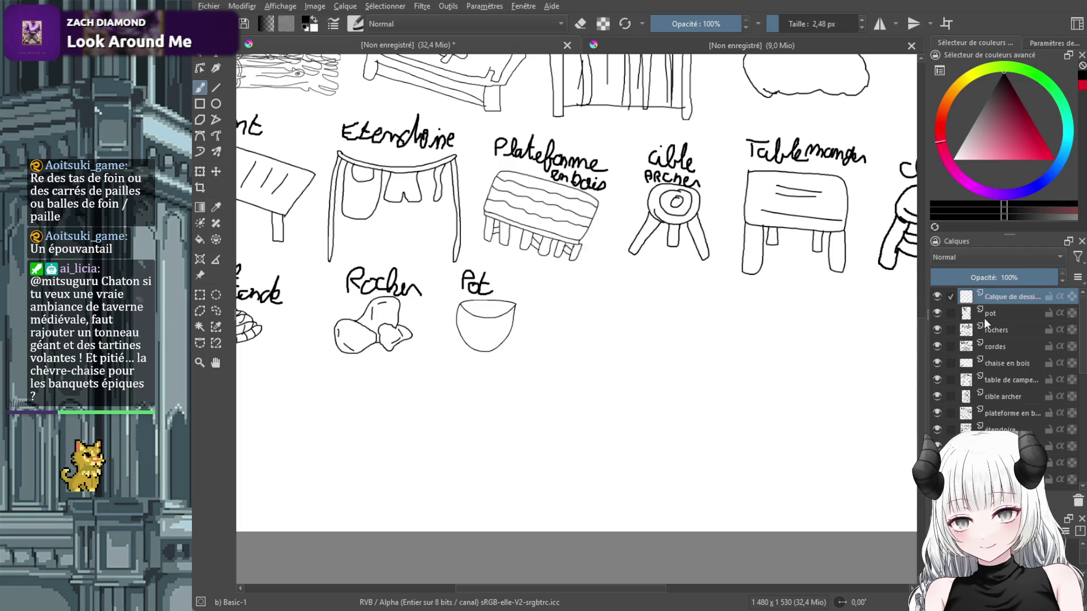
double_click(1007, 295)
text(tas de foin)
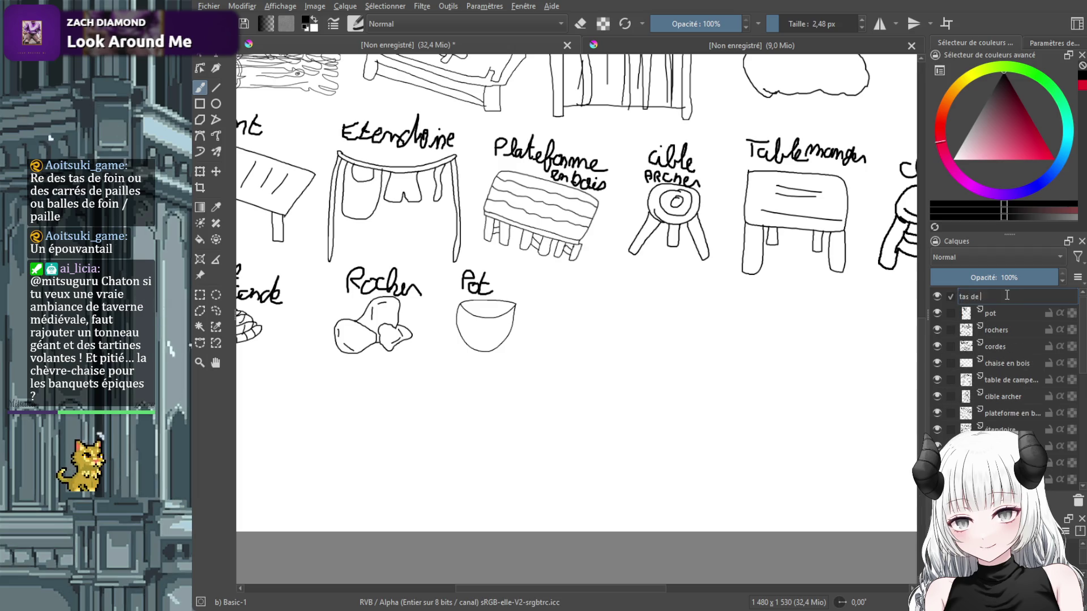
key(Return)
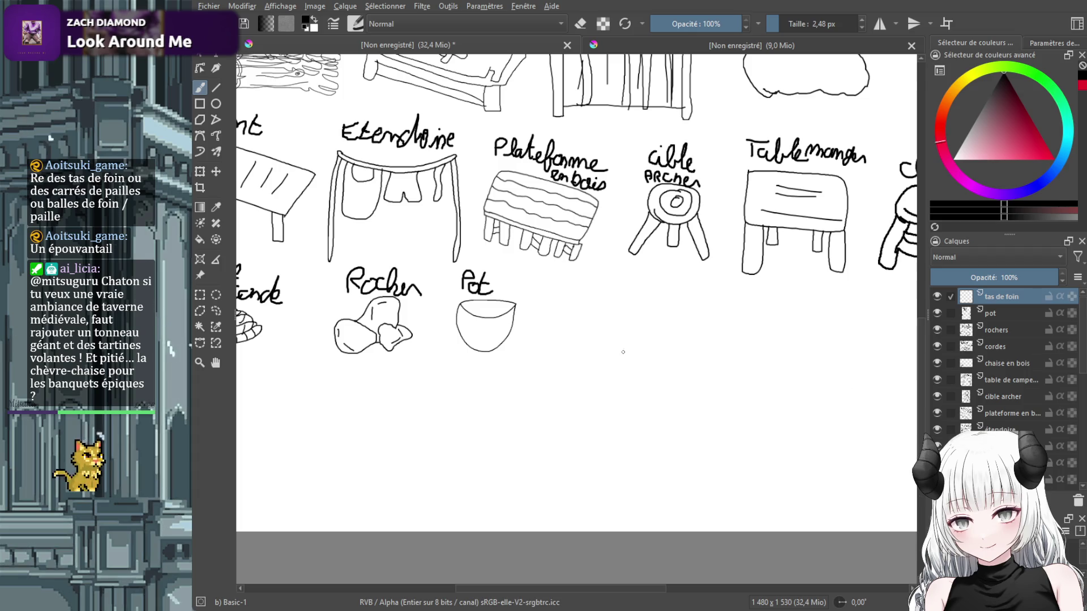
Draw a haystack with a spiky top, two wavy straw bands, and its side and base.
drag(622, 352, 653, 356)
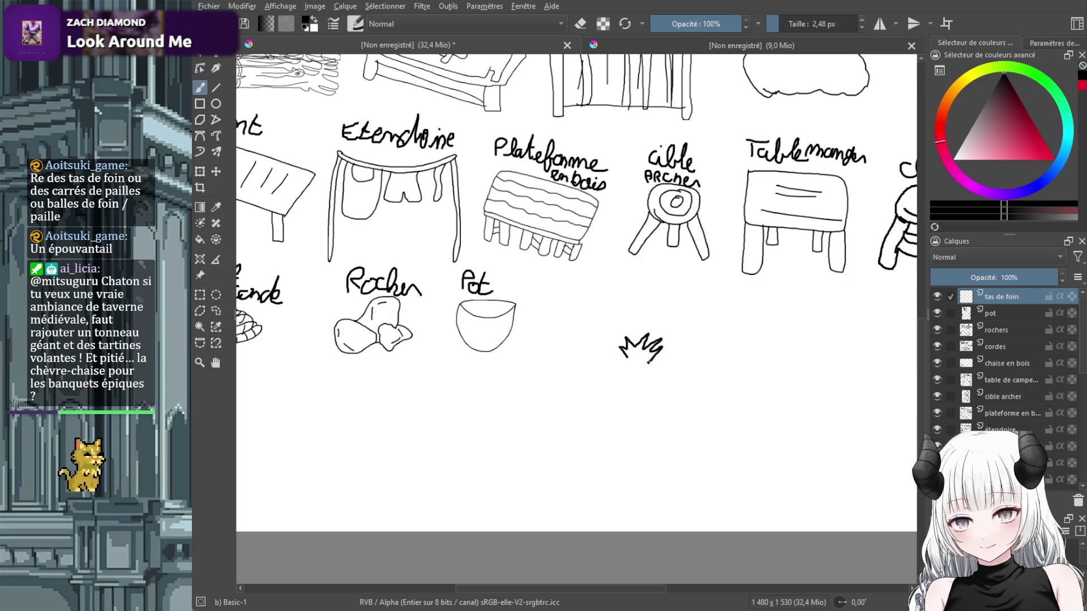
mouse_move(650, 357)
mouse_down()
mouse_move(684, 371)
mouse_move(610, 369)
mouse_up()
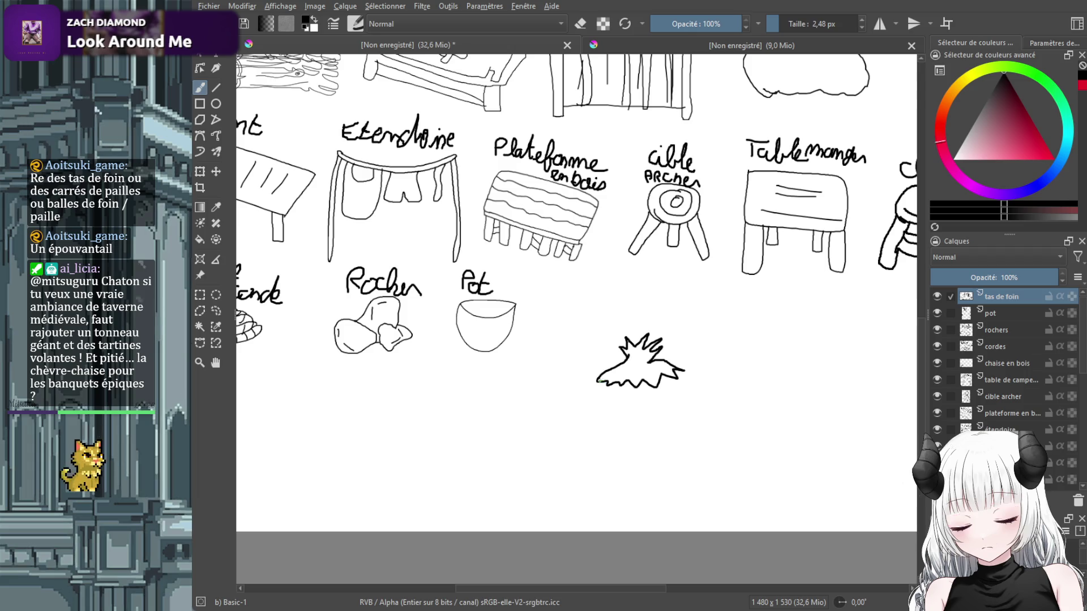
drag(583, 415, 703, 381)
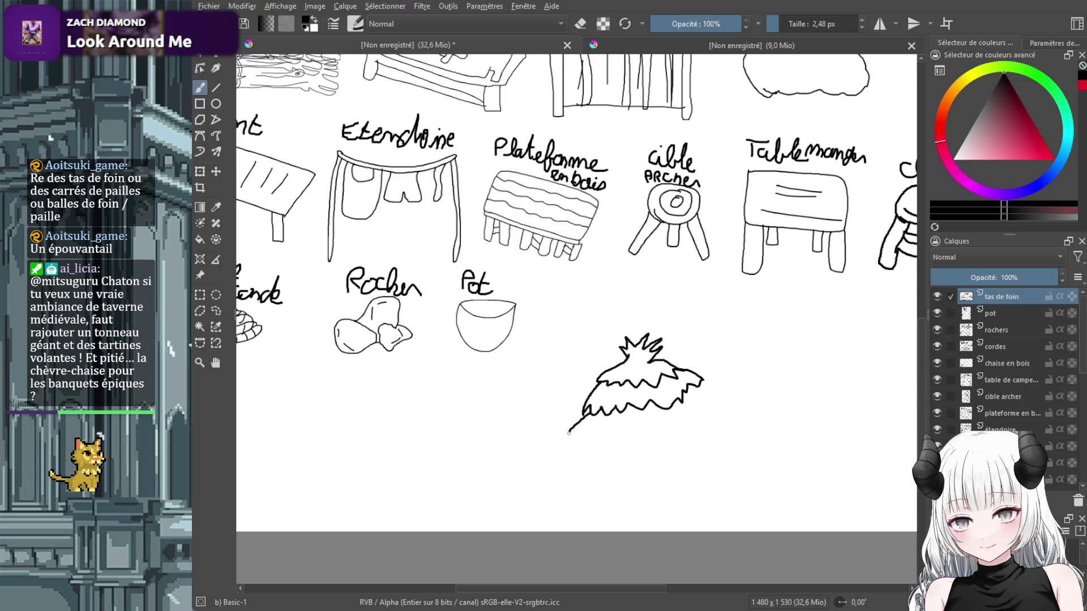
mouse_move(591, 414)
mouse_down()
mouse_move(680, 423)
mouse_move(715, 390)
mouse_up()
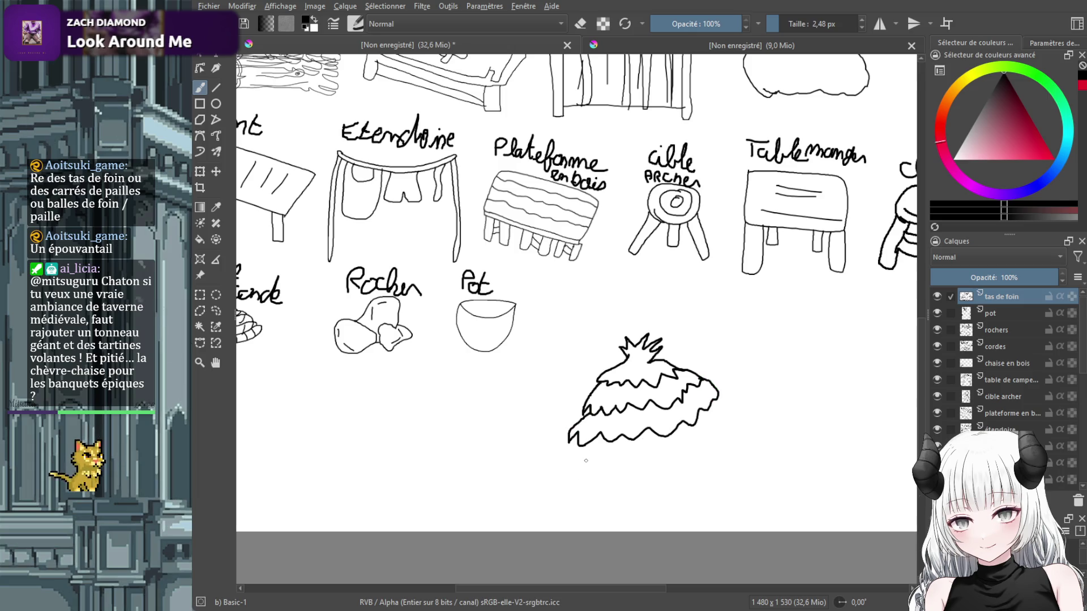
mouse_move(569, 436)
mouse_down()
mouse_move(581, 481)
mouse_move(717, 429)
mouse_up()
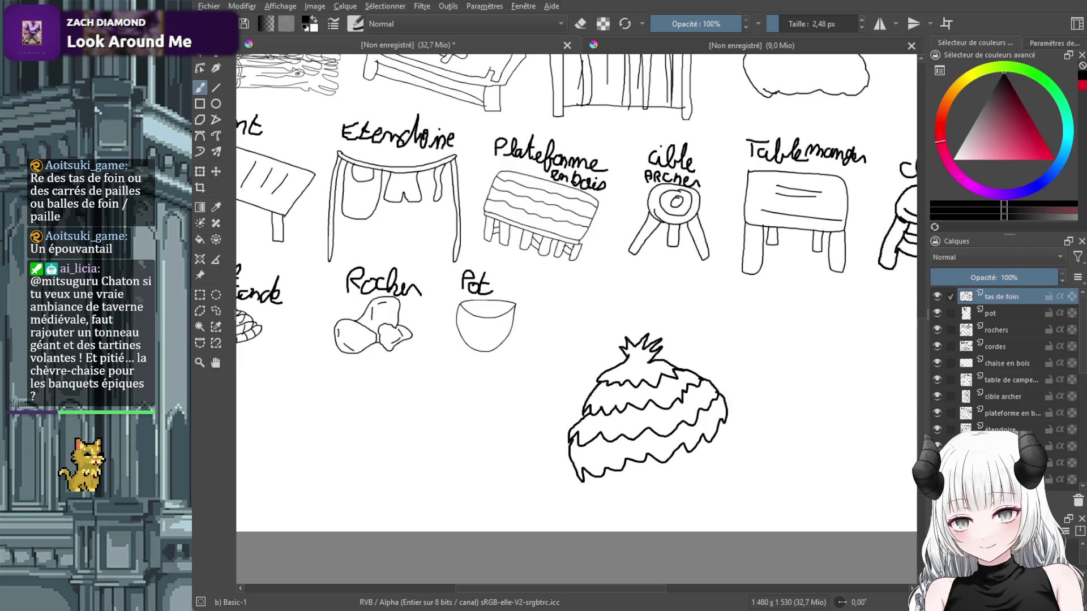
key(t)
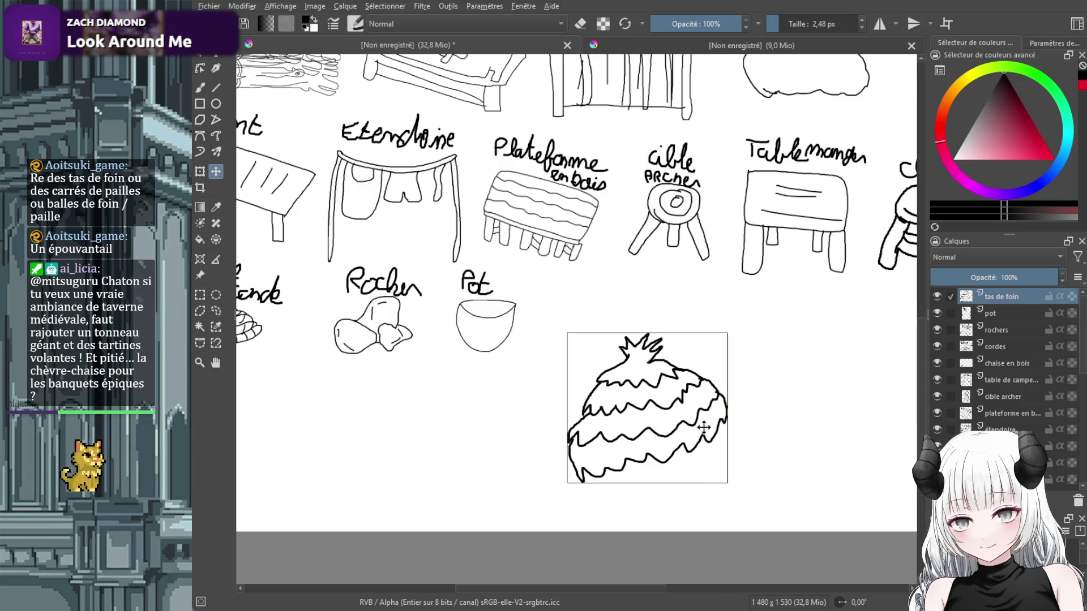
Scale the haystack to about half size and place it beside the Pot sketch.
click(200, 172)
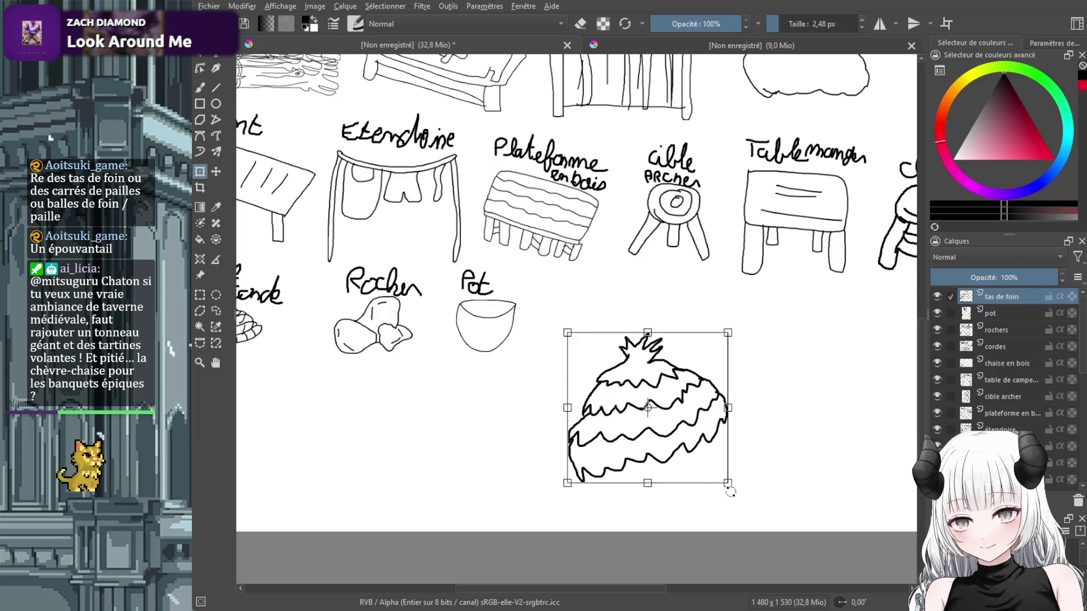
drag(731, 490, 712, 515)
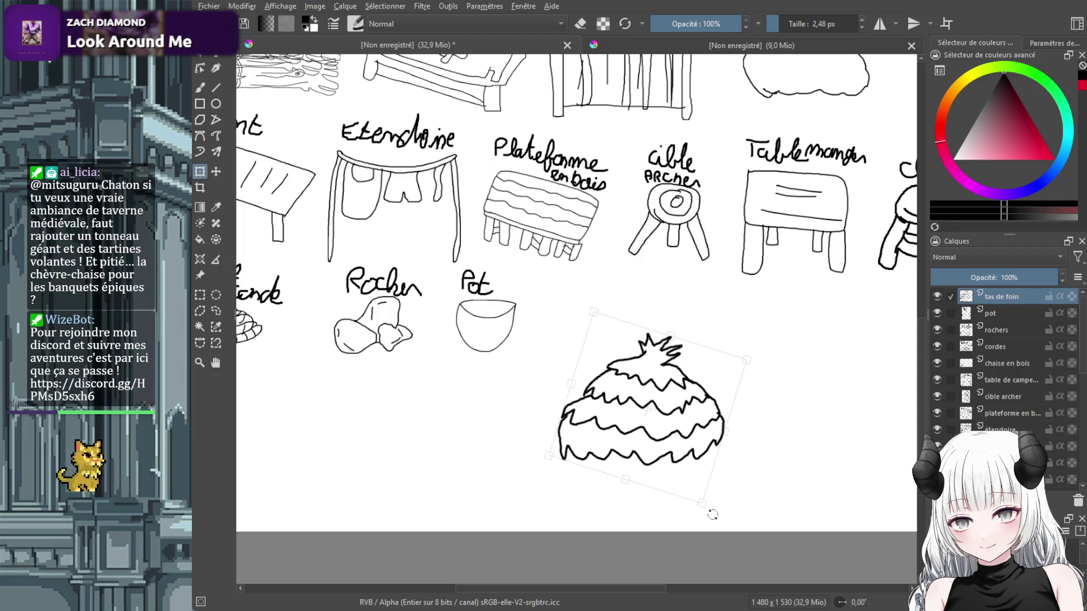
click(217, 173)
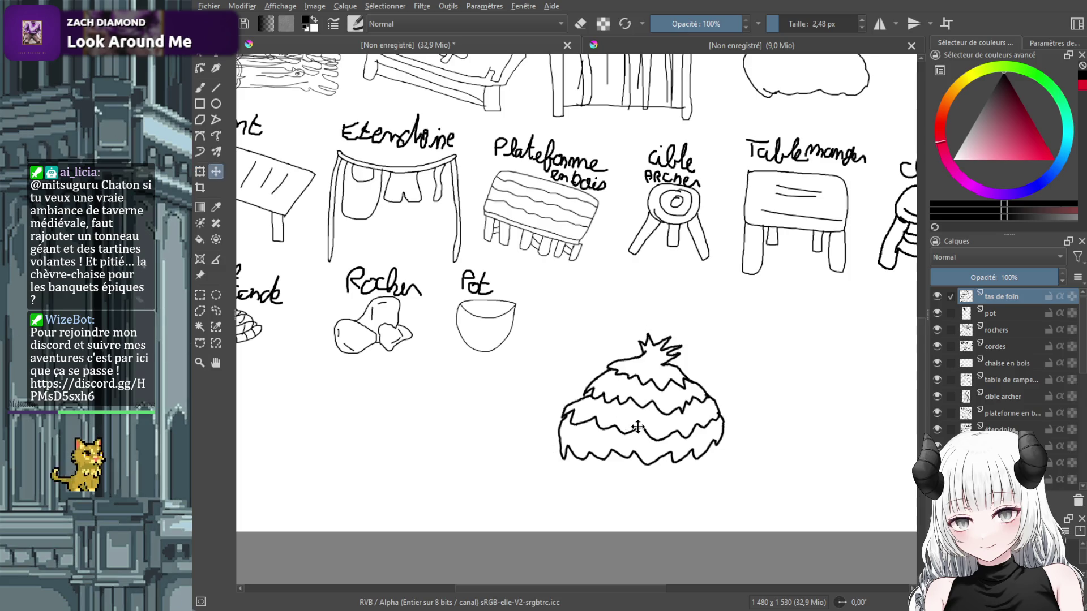
drag(638, 428, 620, 376)
click(200, 171)
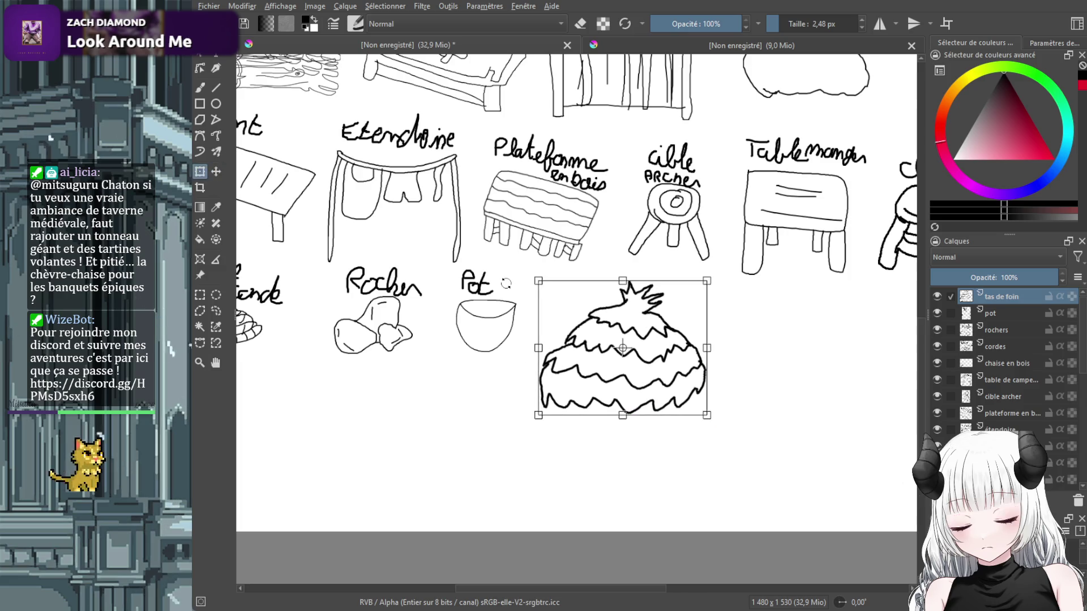
drag(538, 282, 606, 335)
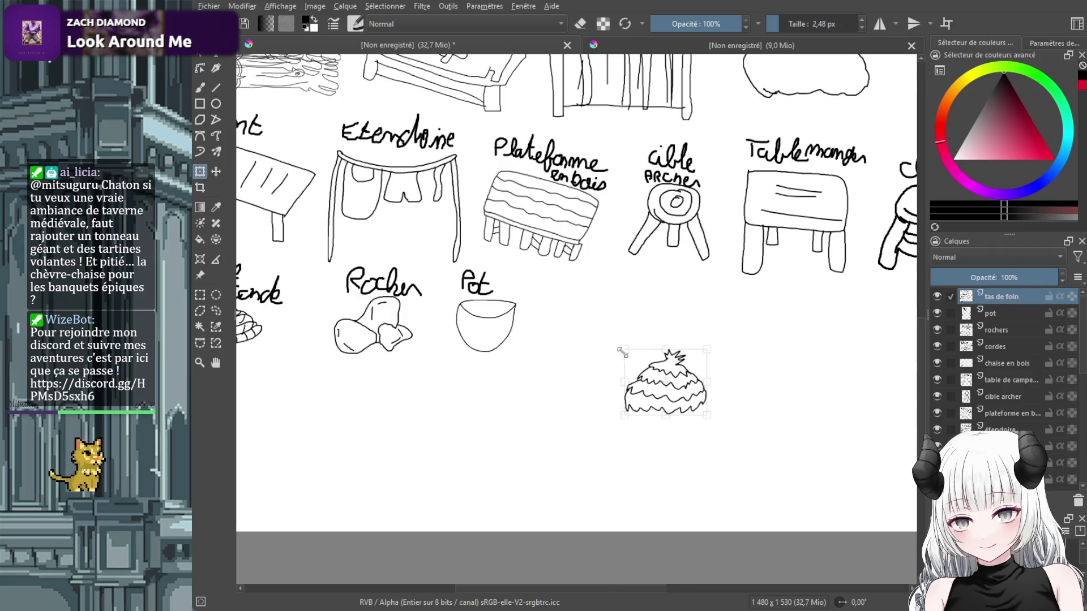
drag(666, 375, 590, 330)
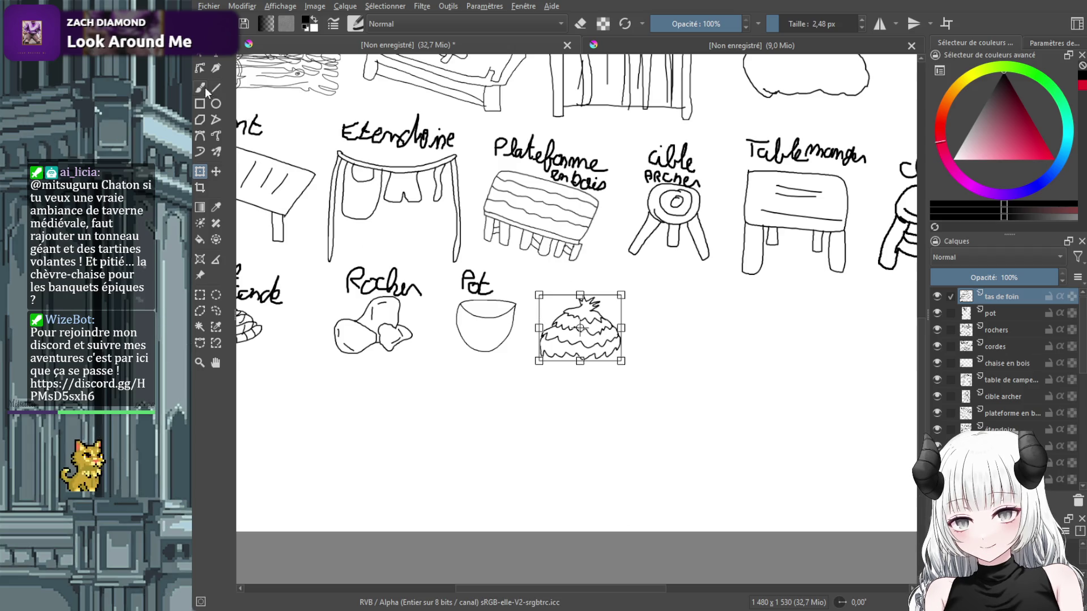
click(201, 88)
Hand-write the label 'Tas de Foin' above the haystack.
scroll(548, 261, up, 3)
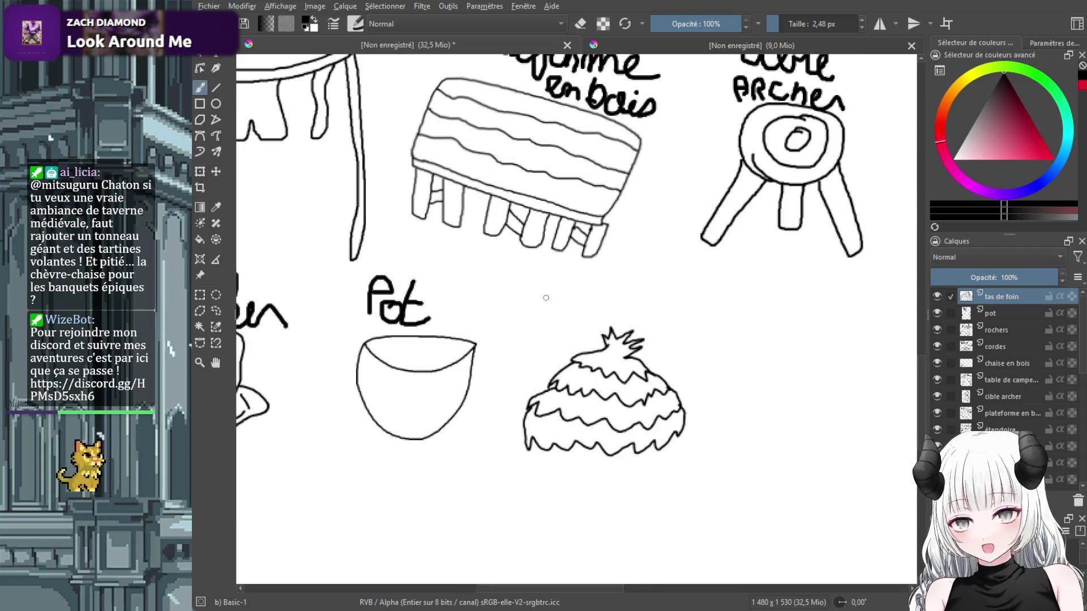
mouse_move(538, 291)
mouse_down()
mouse_move(539, 318)
mouse_move(535, 291)
mouse_move(557, 292)
mouse_move(564, 315)
mouse_move(607, 302)
mouse_move(601, 316)
mouse_up()
mouse_move(621, 286)
mouse_down()
mouse_move(627, 316)
mouse_move(657, 296)
mouse_move(663, 318)
mouse_move(692, 327)
mouse_up()
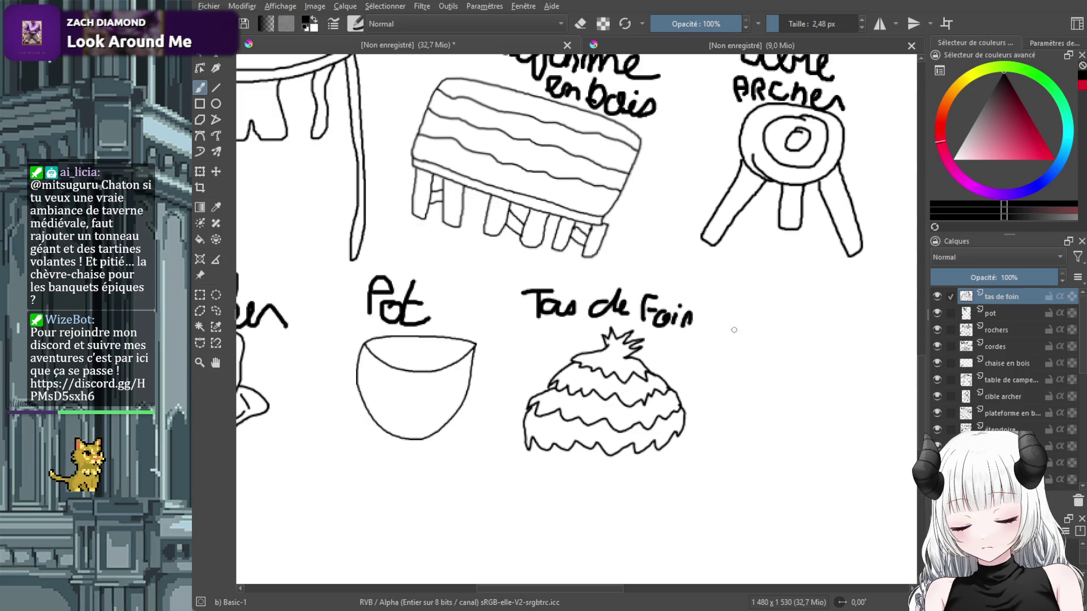
Readjust the view and begin a cross-shaped outline to the right of the haystack.
scroll(699, 354, down, 5)
scroll(698, 353, up, 1)
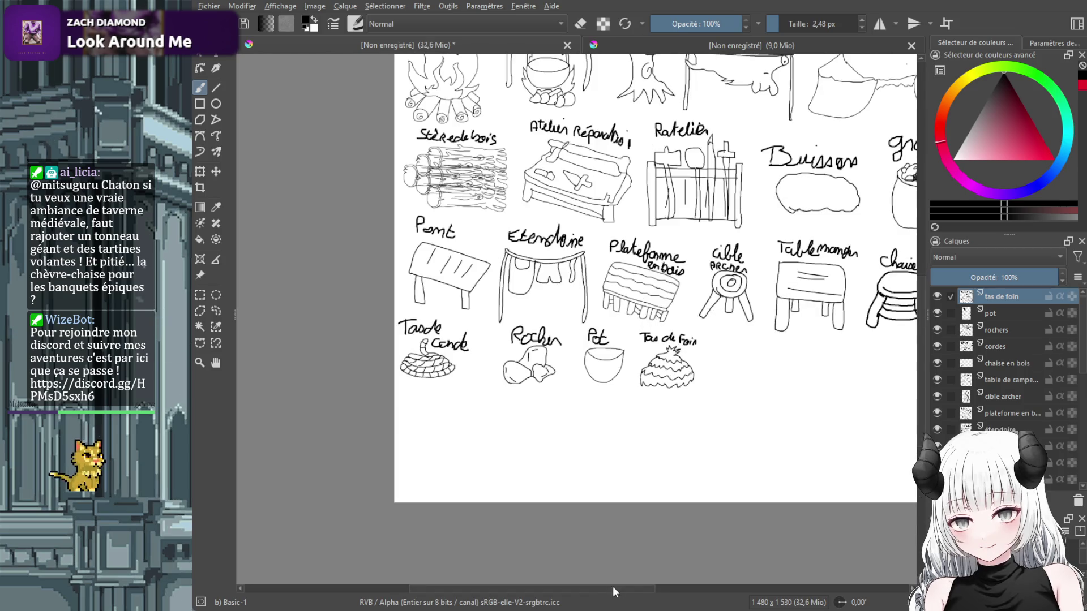
drag(612, 592, 656, 592)
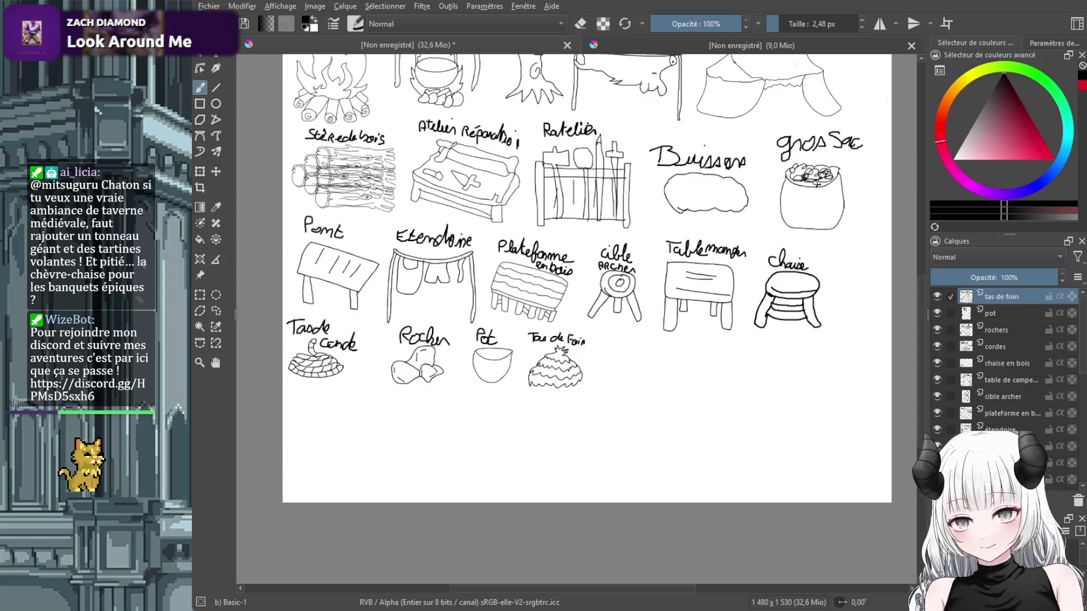
scroll(600, 363, up, 1)
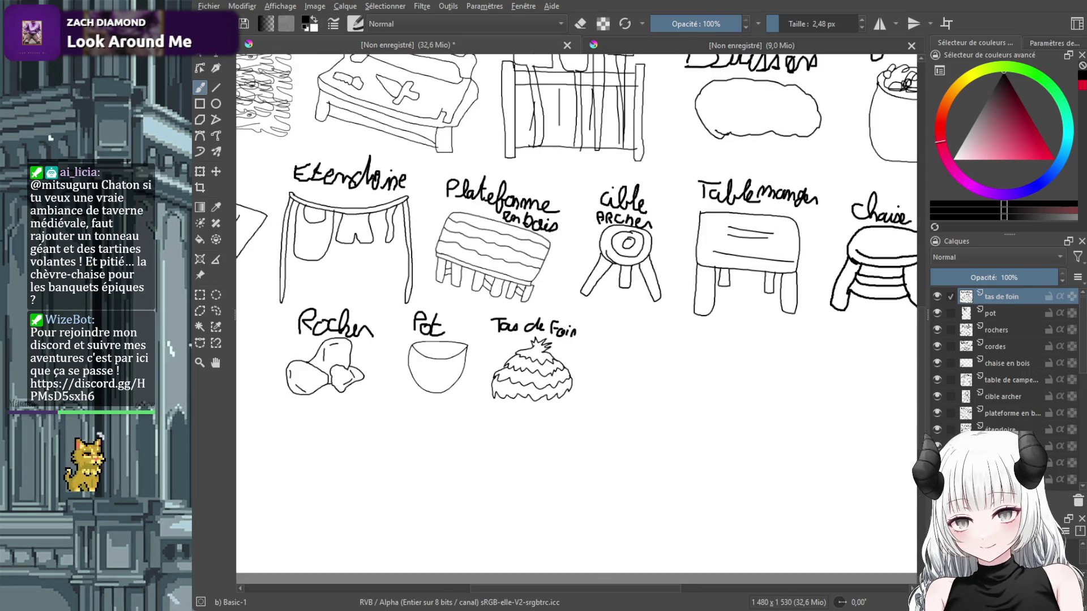
mouse_move(617, 358)
mouse_down()
mouse_move(705, 360)
mouse_move(705, 424)
mouse_move(682, 384)
mouse_up()
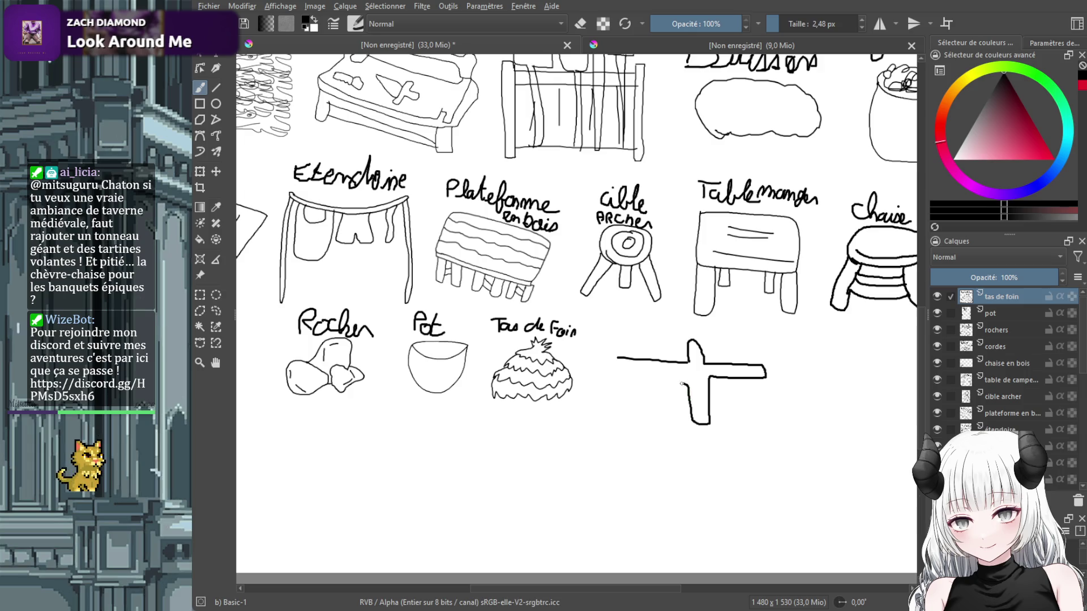
Undo the stray cross stroke, add an 'enclot' layer and sketch the fence outline.
key(ctrl+z)
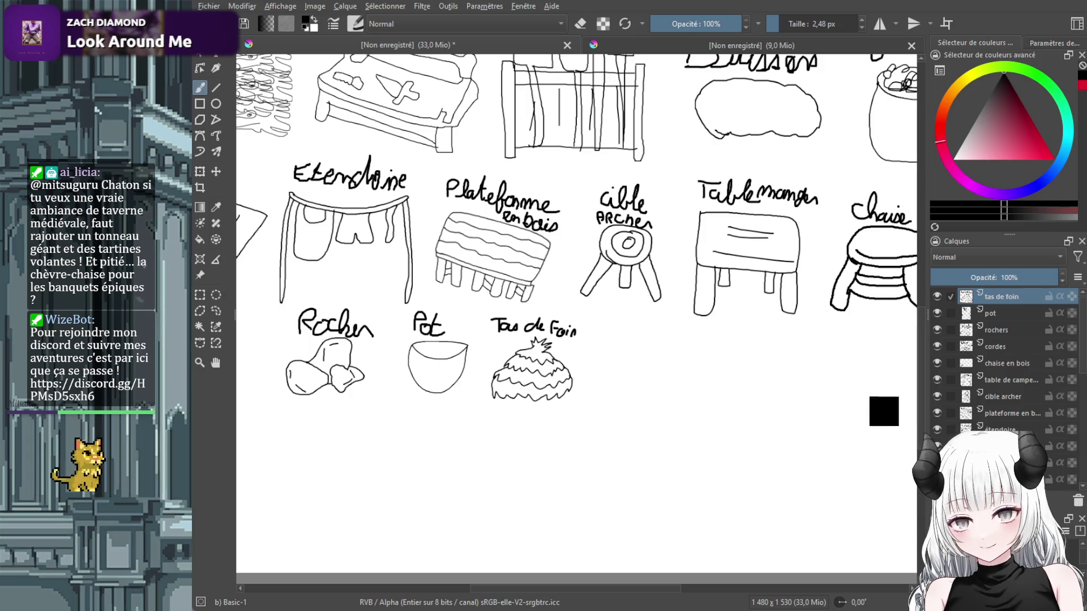
key(Insert)
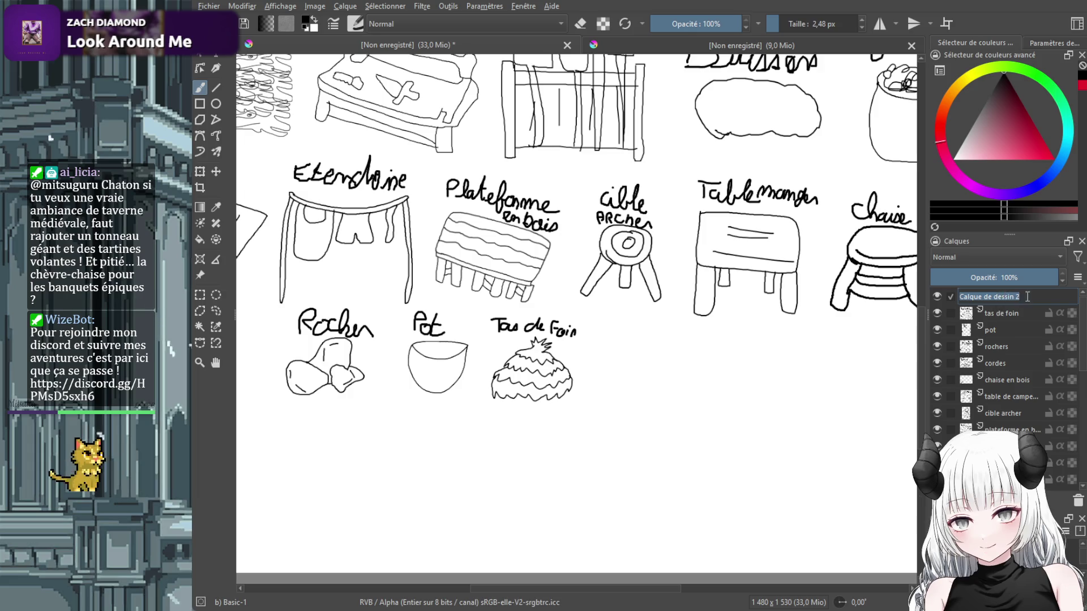
text(enclot)
key(Return)
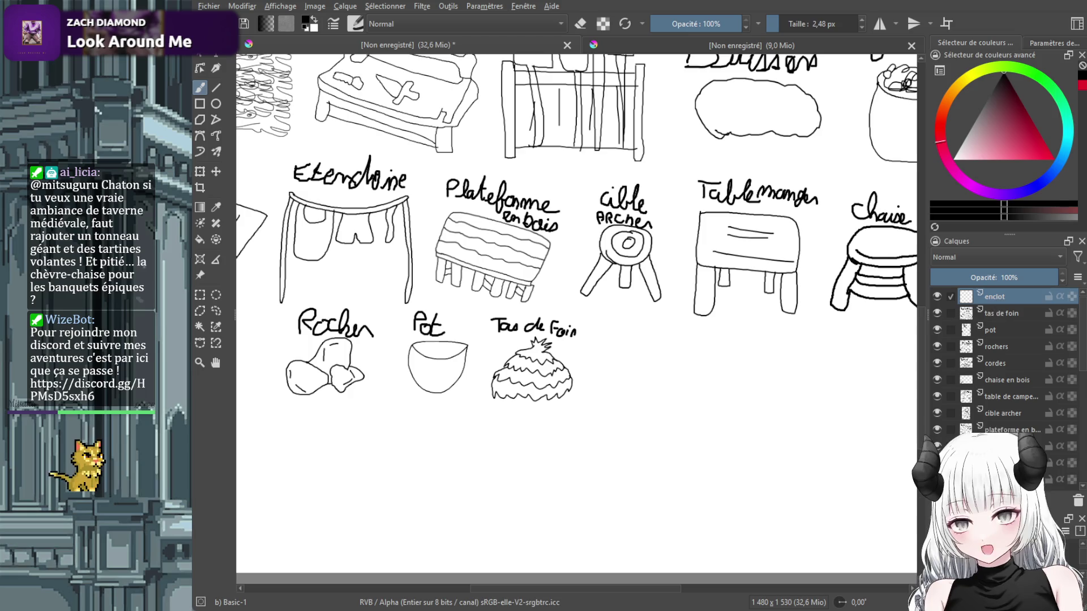
drag(636, 362, 698, 412)
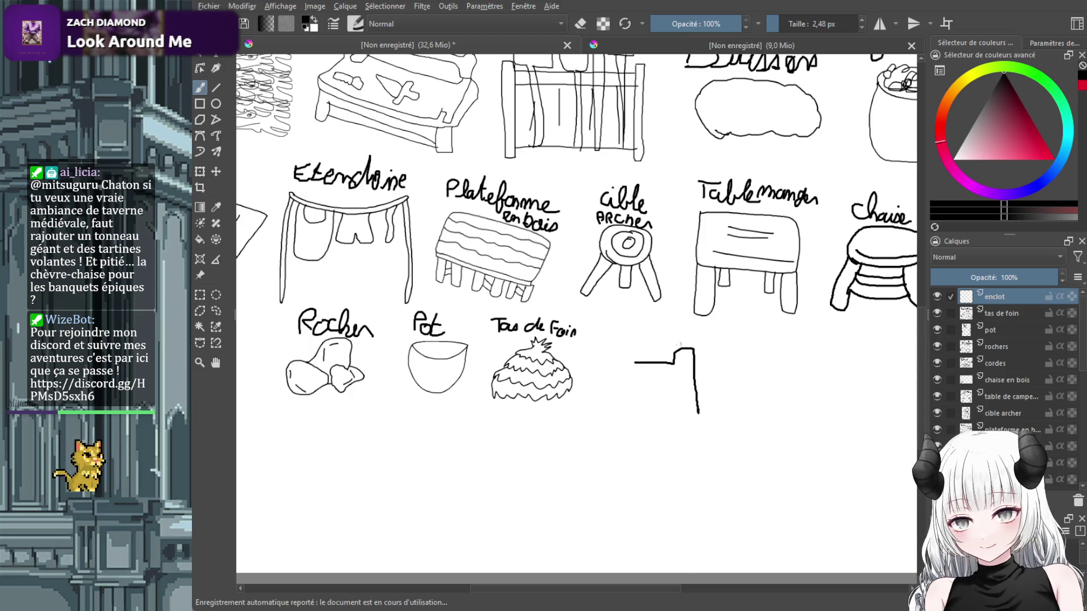
key(ctrl+z)
mouse_move(650, 352)
mouse_down()
mouse_move(629, 355)
mouse_move(683, 395)
mouse_up()
mouse_move(649, 353)
mouse_down()
mouse_move(682, 375)
mouse_move(687, 355)
mouse_move(733, 376)
mouse_move(749, 360)
mouse_move(771, 383)
mouse_move(789, 385)
mouse_move(808, 362)
mouse_move(809, 425)
mouse_move(793, 440)
mouse_move(783, 408)
mouse_move(763, 399)
mouse_move(760, 422)
mouse_move(740, 402)
mouse_move(710, 399)
mouse_move(704, 423)
mouse_move(690, 424)
mouse_move(687, 397)
mouse_up()
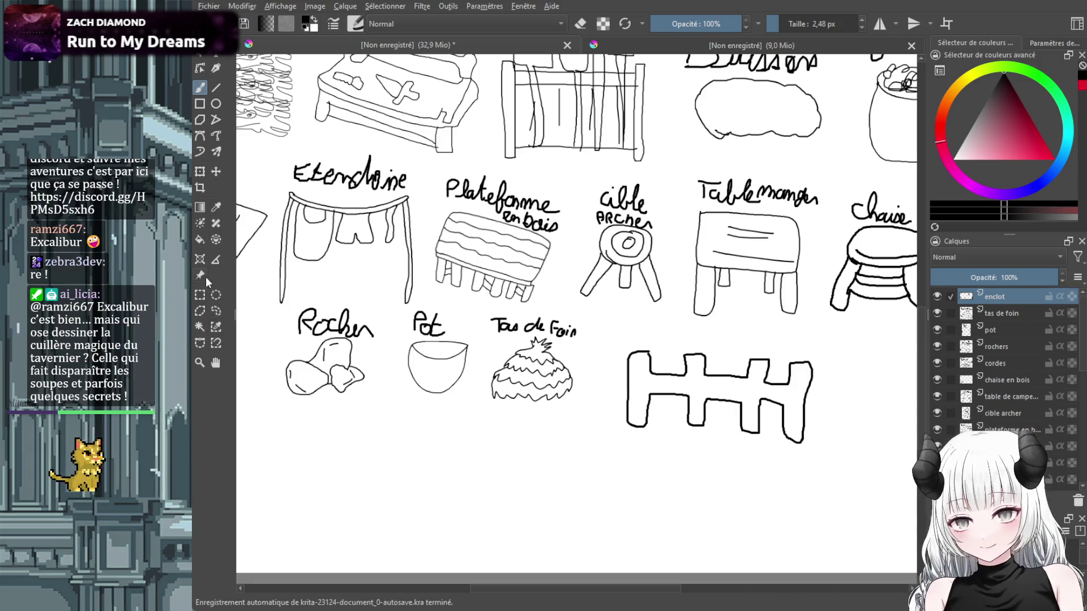
Shrink the fence beside the haystack, write 'Cloture' above it, and save as rpg croquis.kra.
click(202, 172)
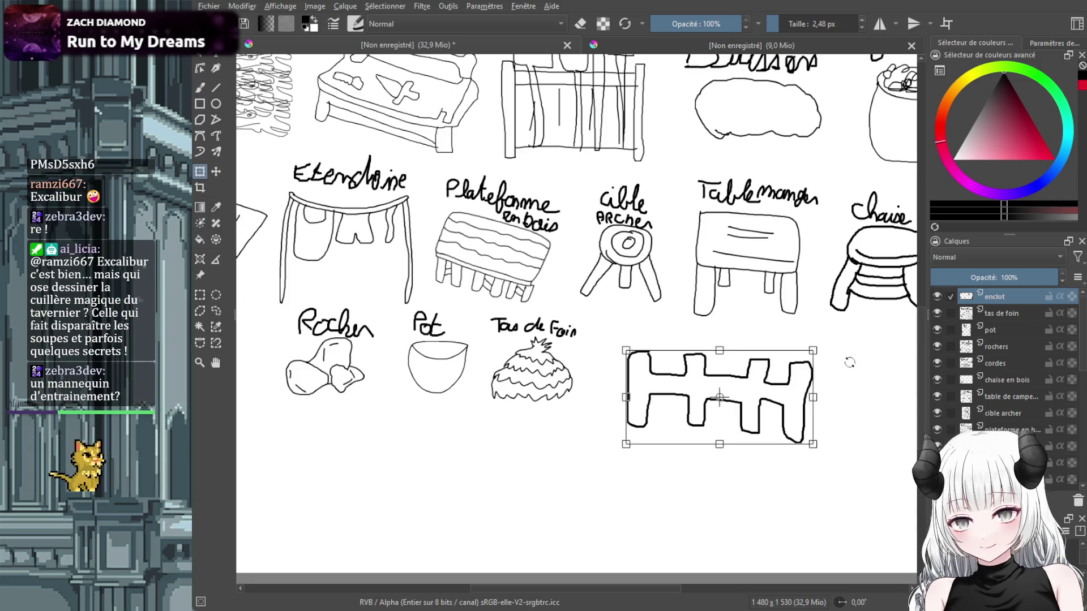
drag(812, 350, 726, 396)
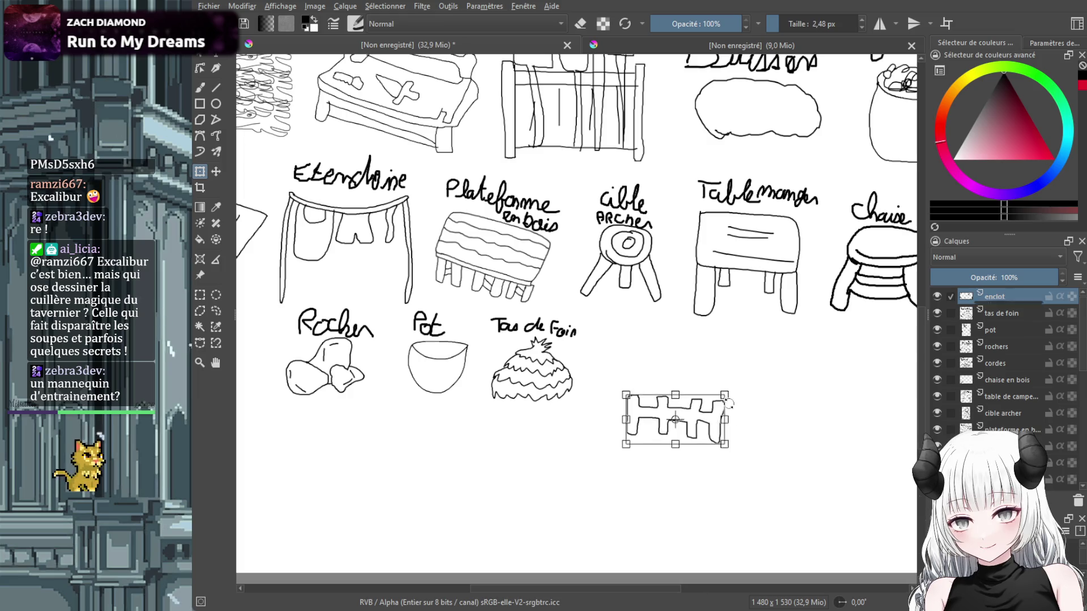
drag(675, 420, 654, 380)
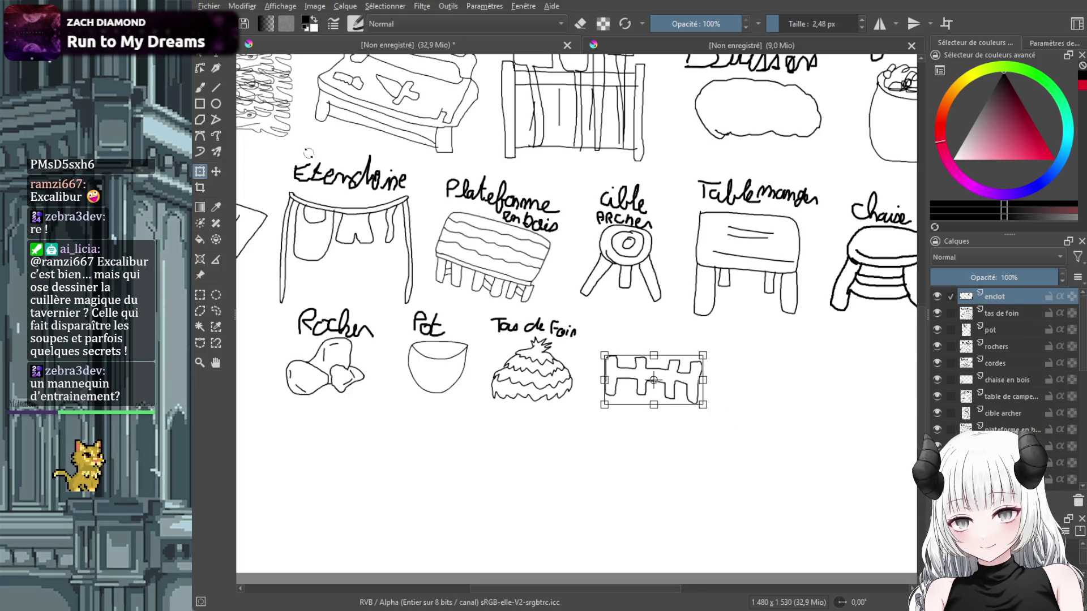
click(200, 88)
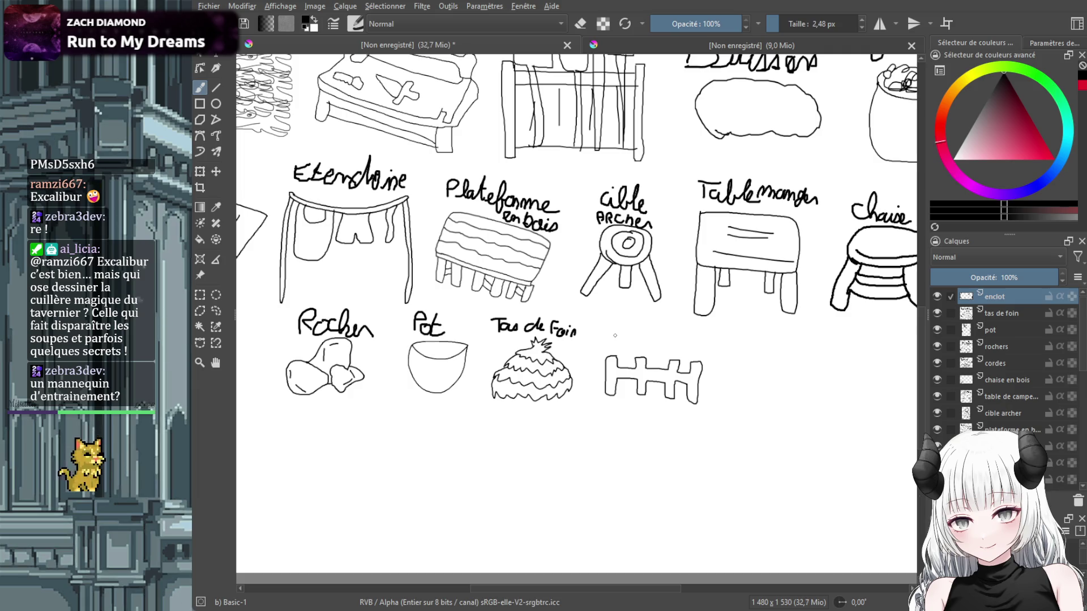
drag(604, 338, 689, 350)
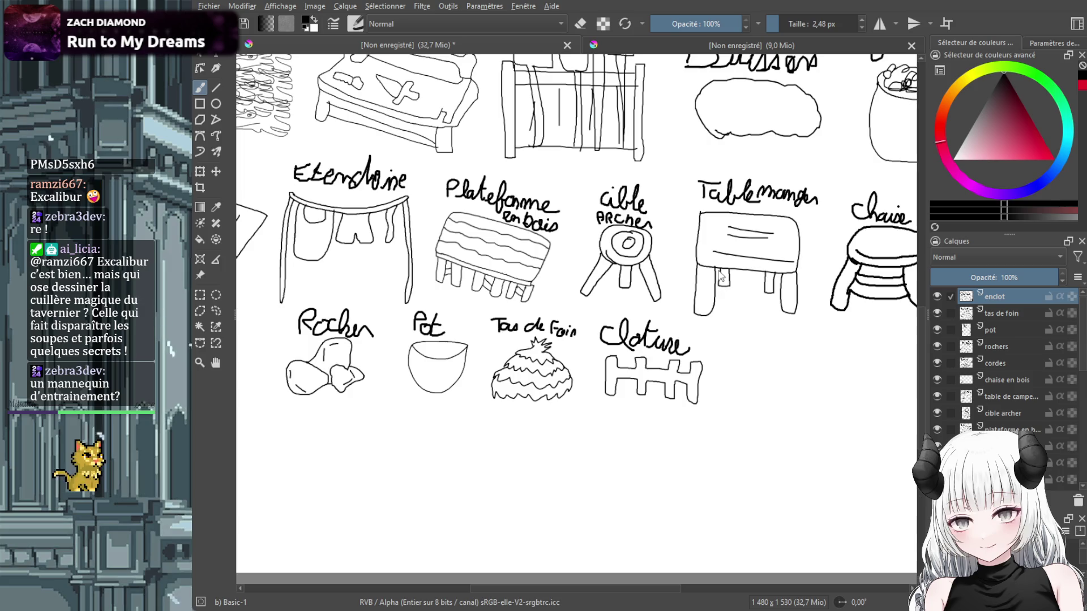
key(ctrl+s)
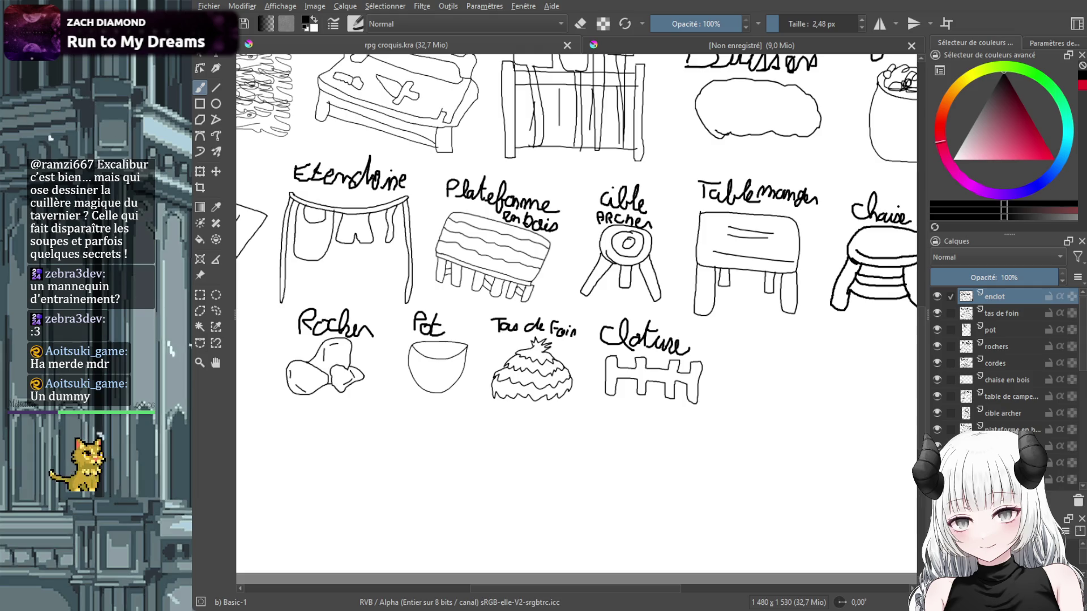
Add a new layer named 'mannequin dentrainemen'.
key(Insert)
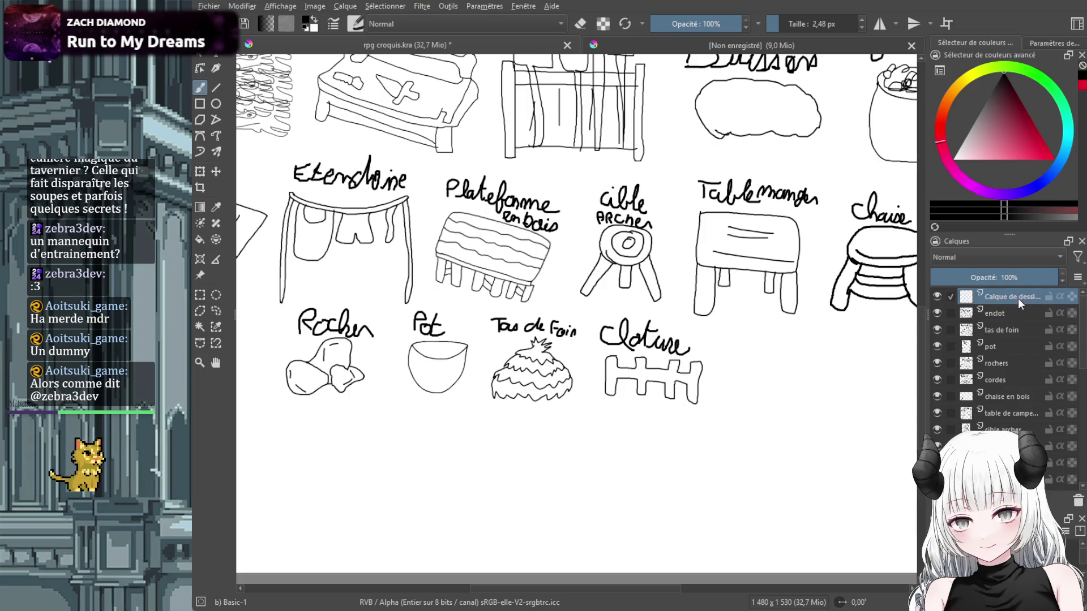
double_click(1017, 298)
text(mannequin n)
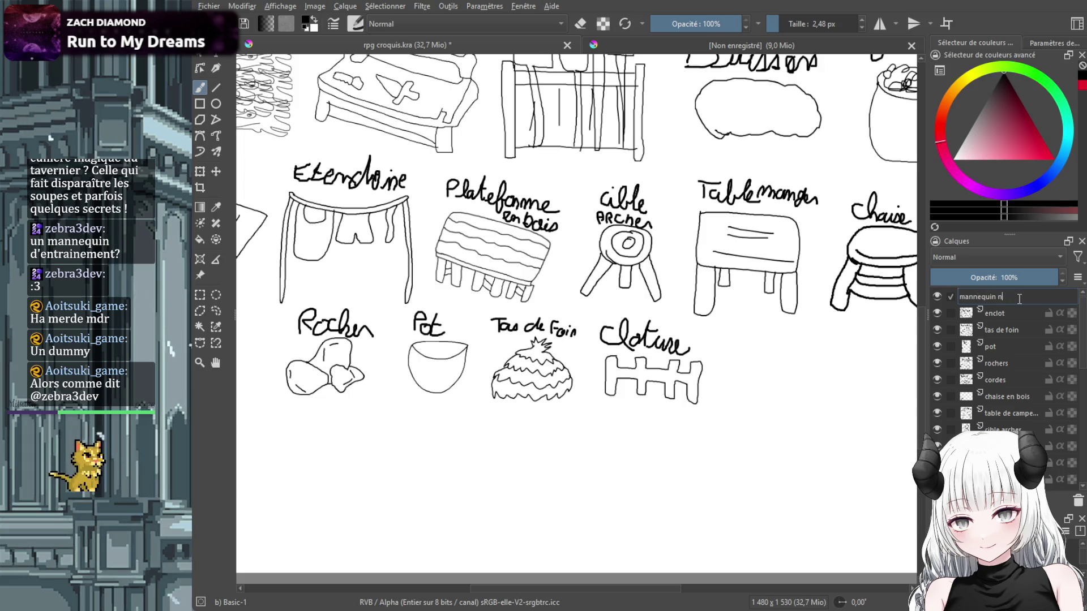
key(BackSpace)
text(dentrainemen)
key(Return)
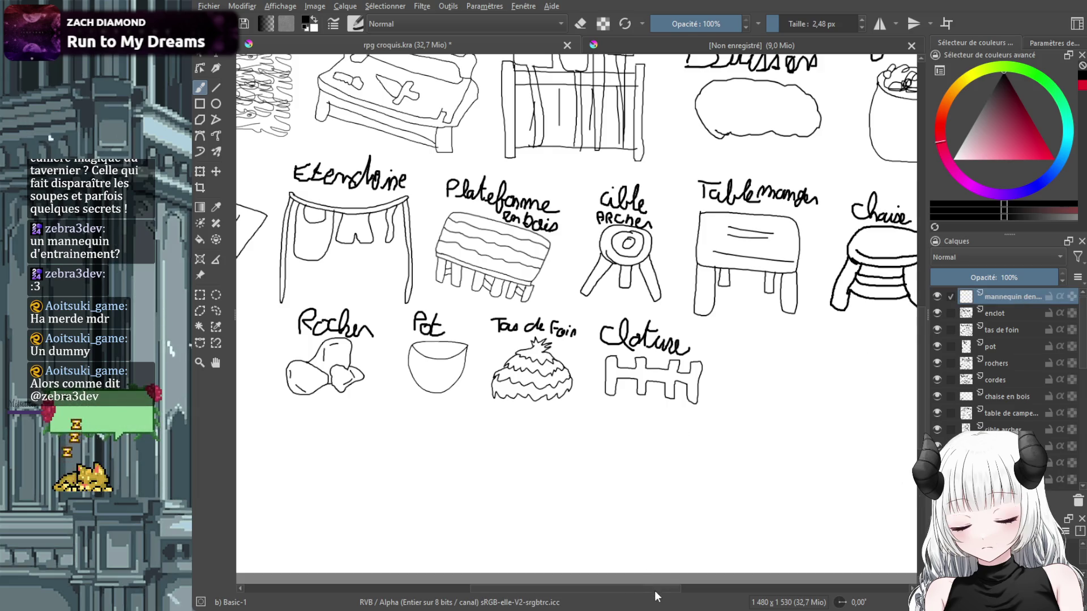
drag(655, 589, 726, 589)
scroll(922, 398, down, 3)
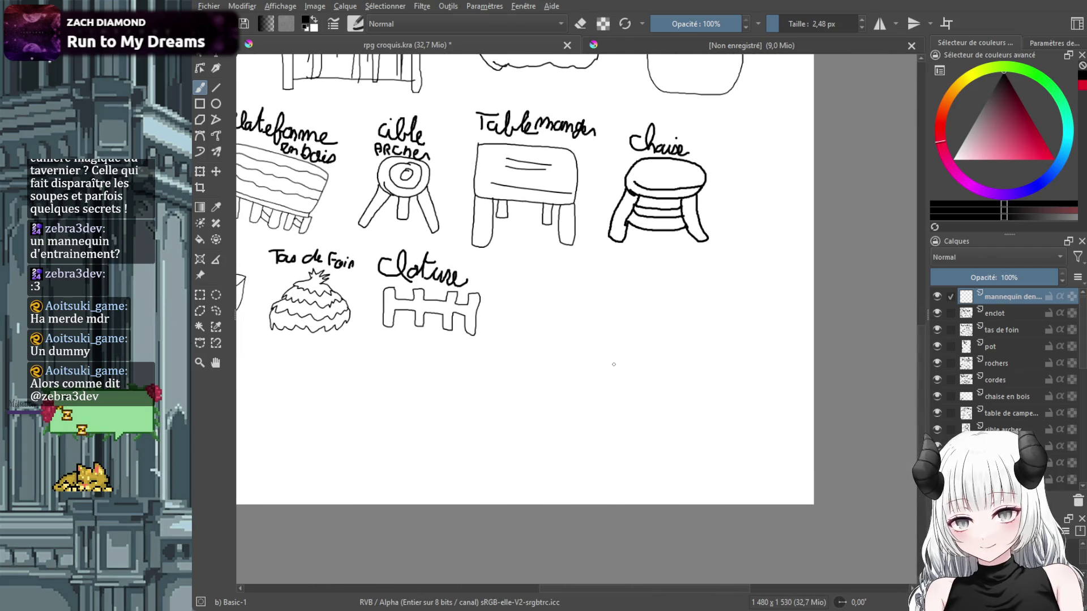
Sketch the training dummy's body, base and oval face, then shrink it beside the fence.
drag(620, 303, 599, 415)
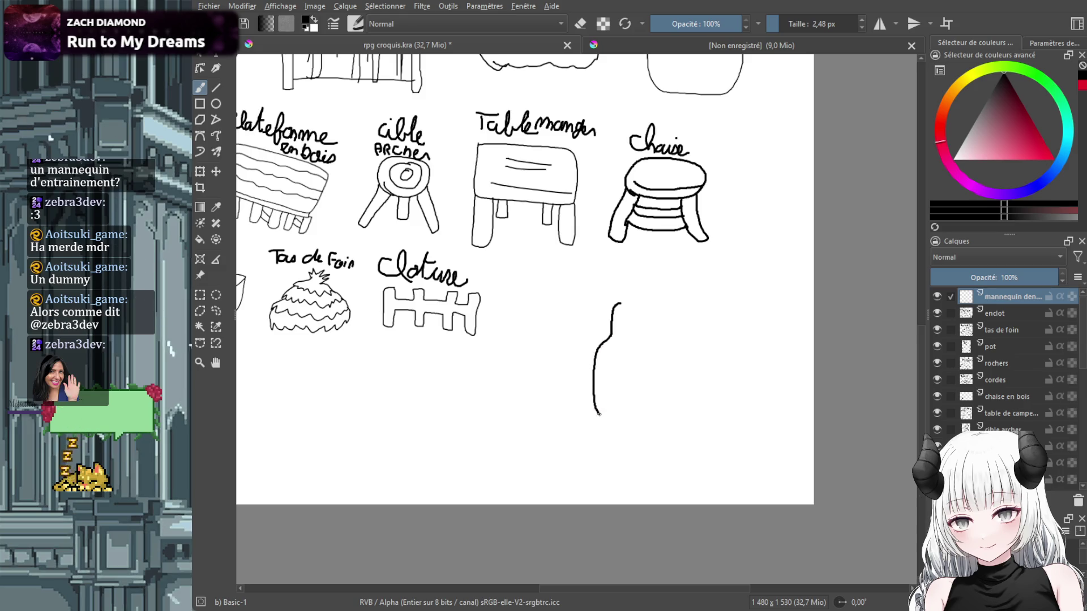
mouse_move(649, 369)
mouse_down()
mouse_move(646, 338)
mouse_move(621, 304)
mouse_up()
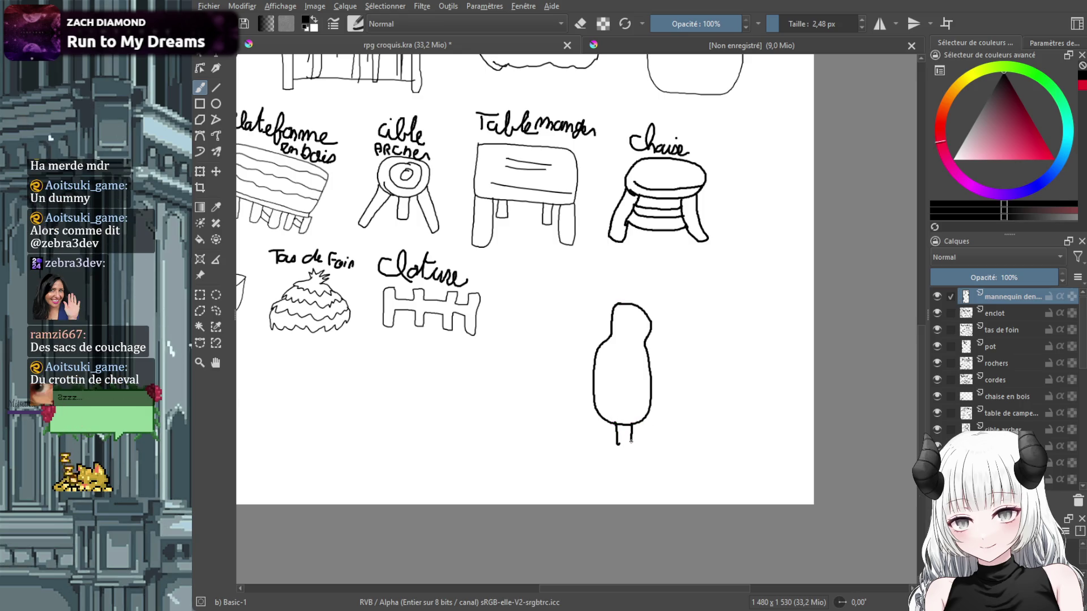
drag(631, 441, 593, 452)
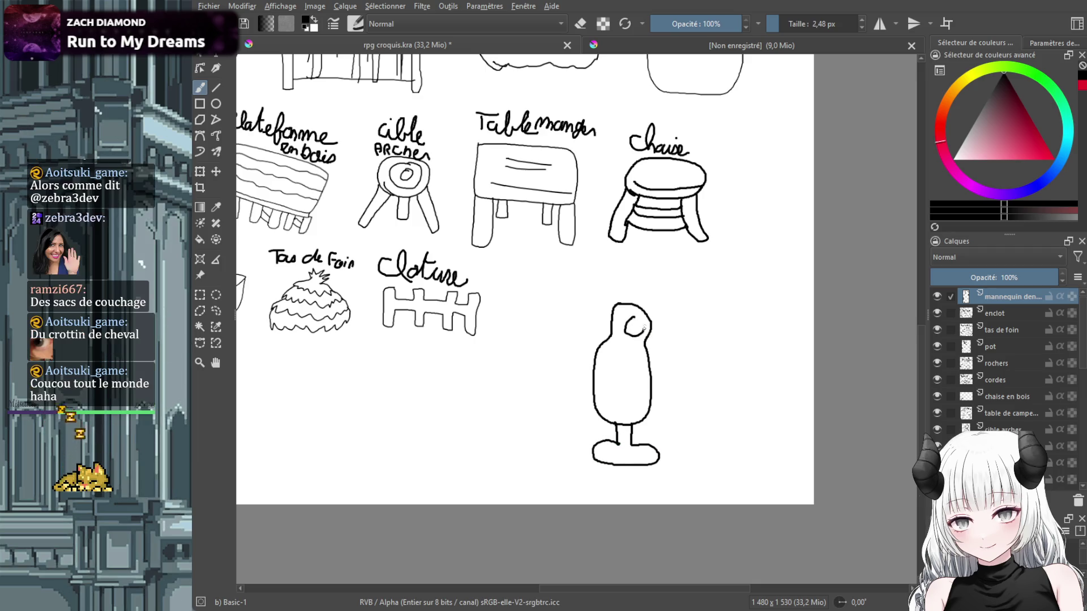
drag(643, 327, 628, 323)
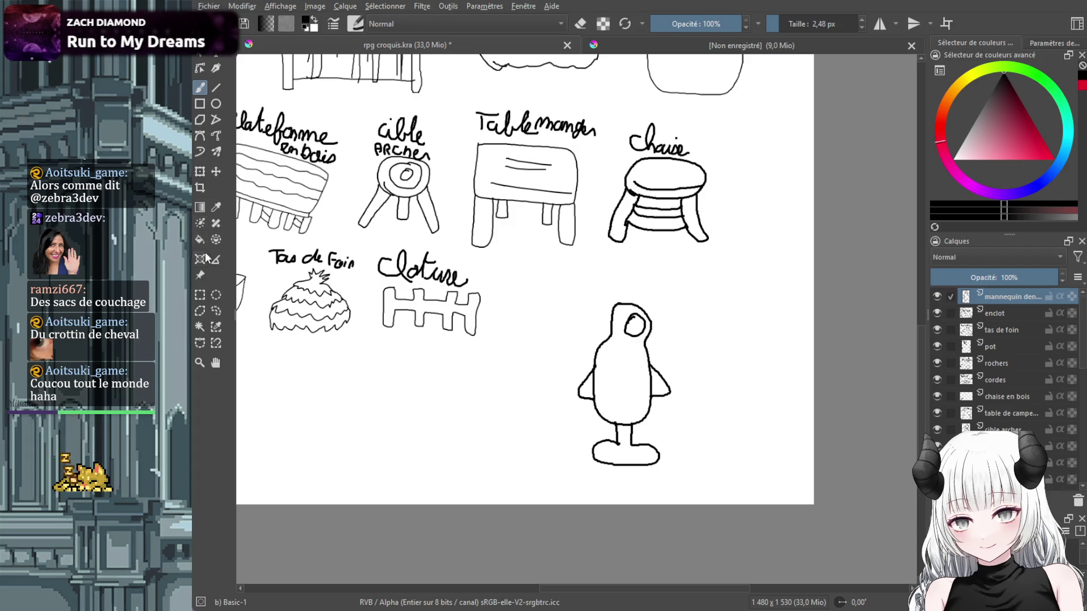
click(200, 171)
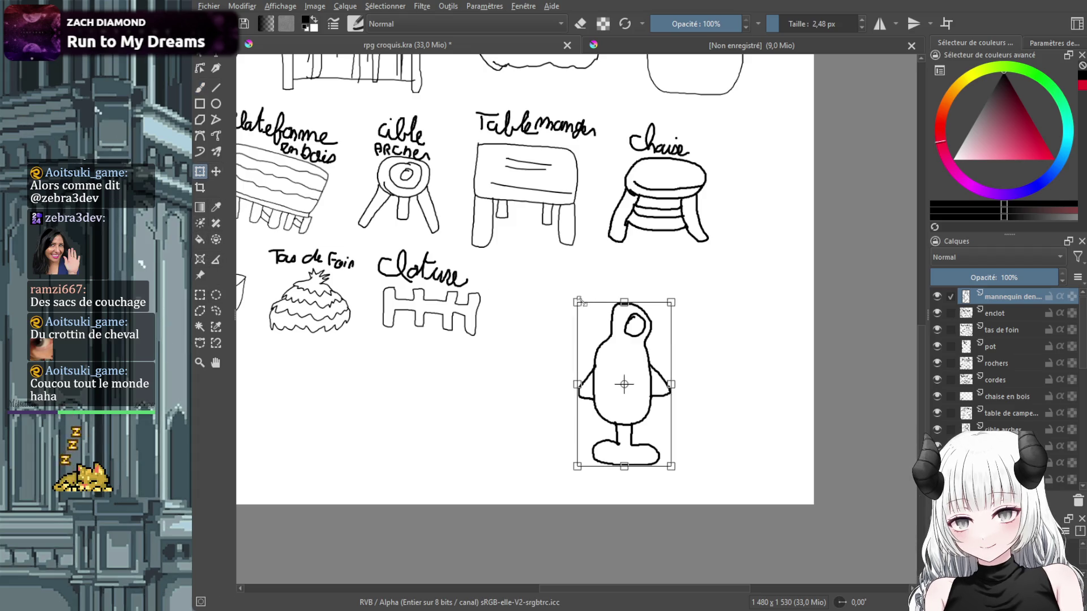
mouse_move(582, 305)
mouse_down()
mouse_move(622, 391)
mouse_move(532, 297)
mouse_up()
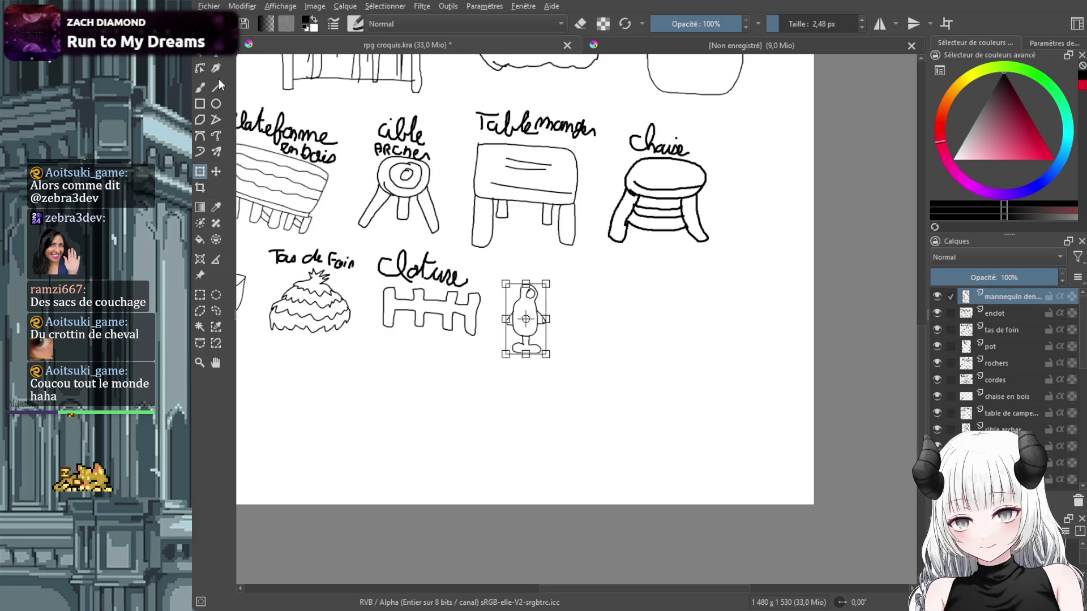
click(200, 88)
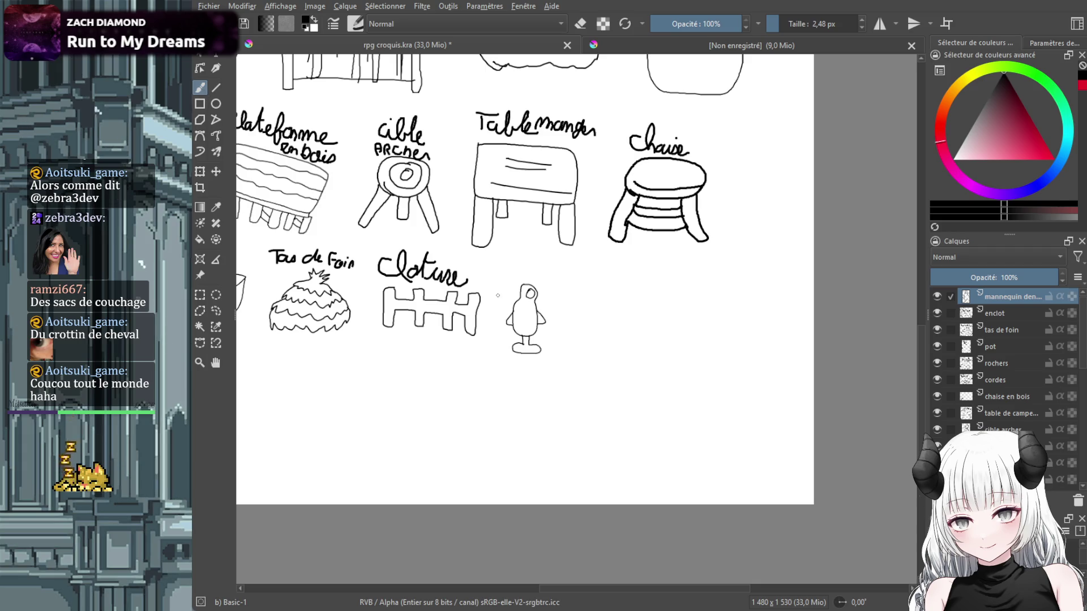
Handwrite 'Mannequin' with 'Entrainement' beneath it above the dummy.
scroll(505, 250, up, 4)
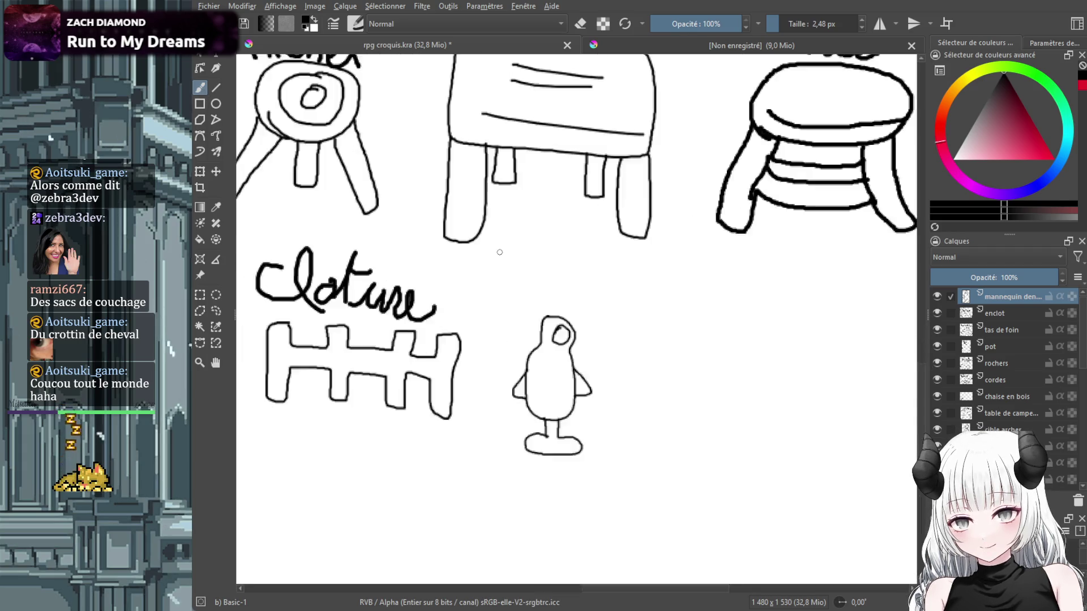
mouse_move(491, 255)
mouse_down()
mouse_move(574, 254)
mouse_move(618, 261)
mouse_move(626, 274)
mouse_move(640, 262)
mouse_move(634, 291)
mouse_move(669, 276)
mouse_move(675, 289)
mouse_move(705, 289)
mouse_up()
click(681, 254)
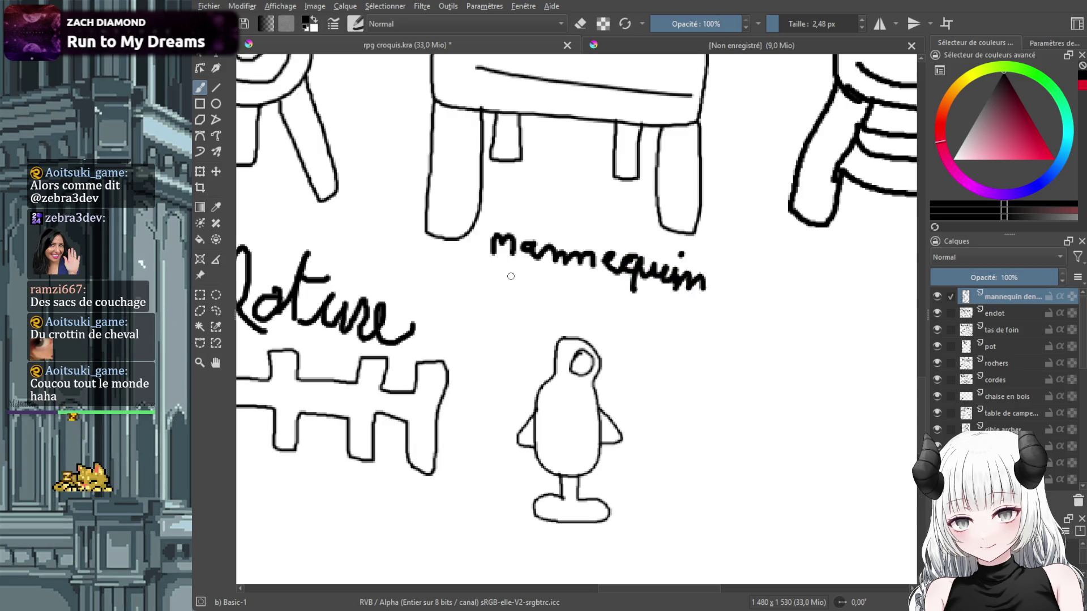
mouse_move(509, 276)
mouse_down()
mouse_move(514, 300)
mouse_move(521, 277)
mouse_up()
mouse_move(511, 286)
mouse_down()
mouse_move(548, 308)
mouse_move(557, 289)
mouse_move(568, 307)
mouse_move(602, 320)
mouse_up()
mouse_move(604, 293)
mouse_down()
mouse_move(622, 319)
mouse_move(724, 343)
mouse_move(733, 319)
mouse_up()
scroll(764, 350, down, 4)
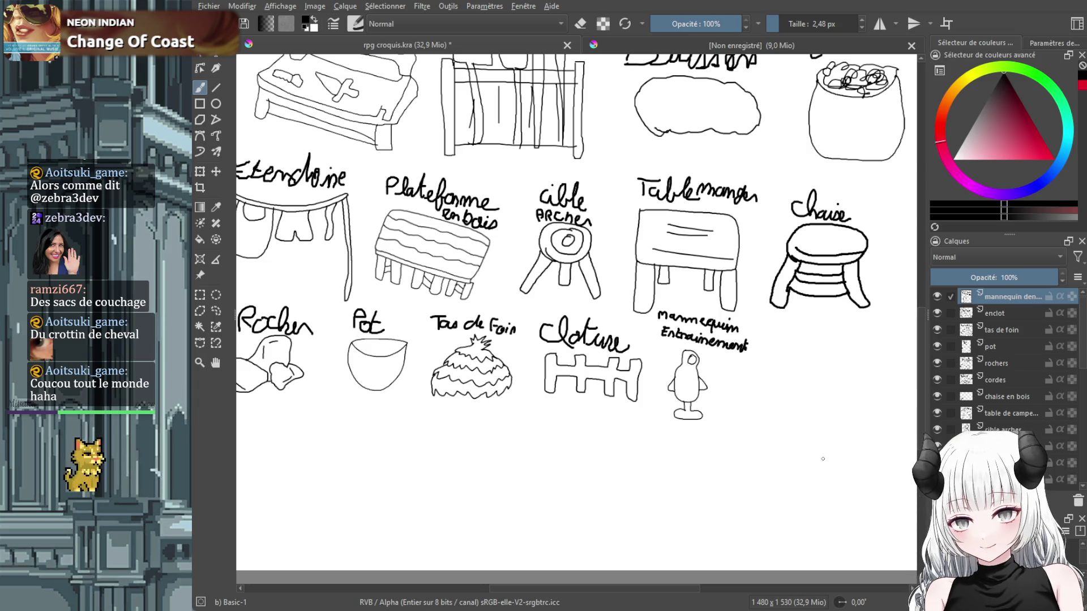
Add a 'grand tapis' layer and sketch the rug outline with inner detail lines.
key(Insert)
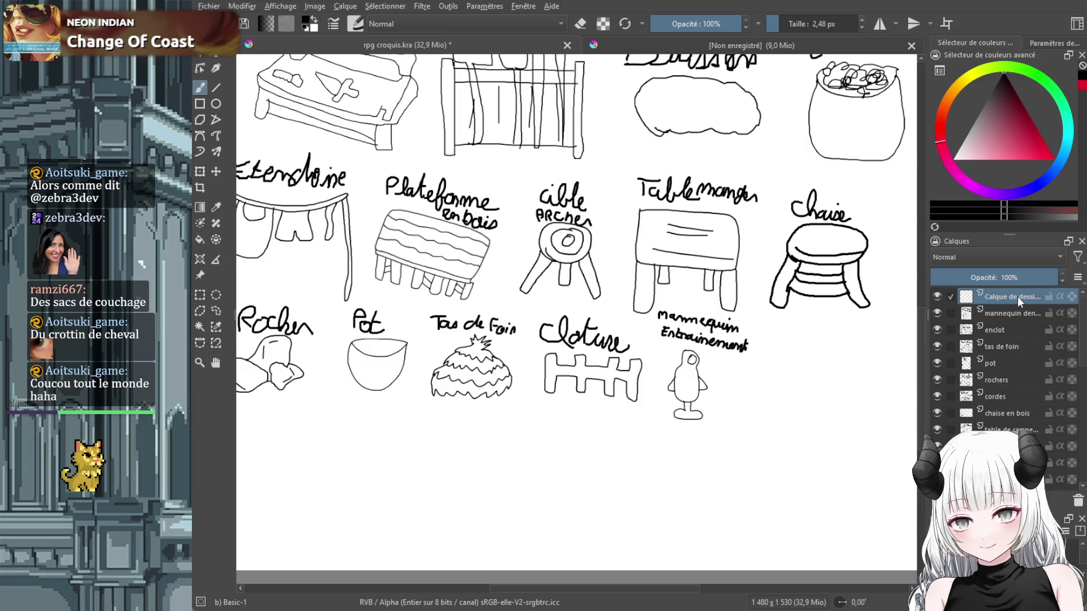
double_click(1018, 296)
text(grand tapos)
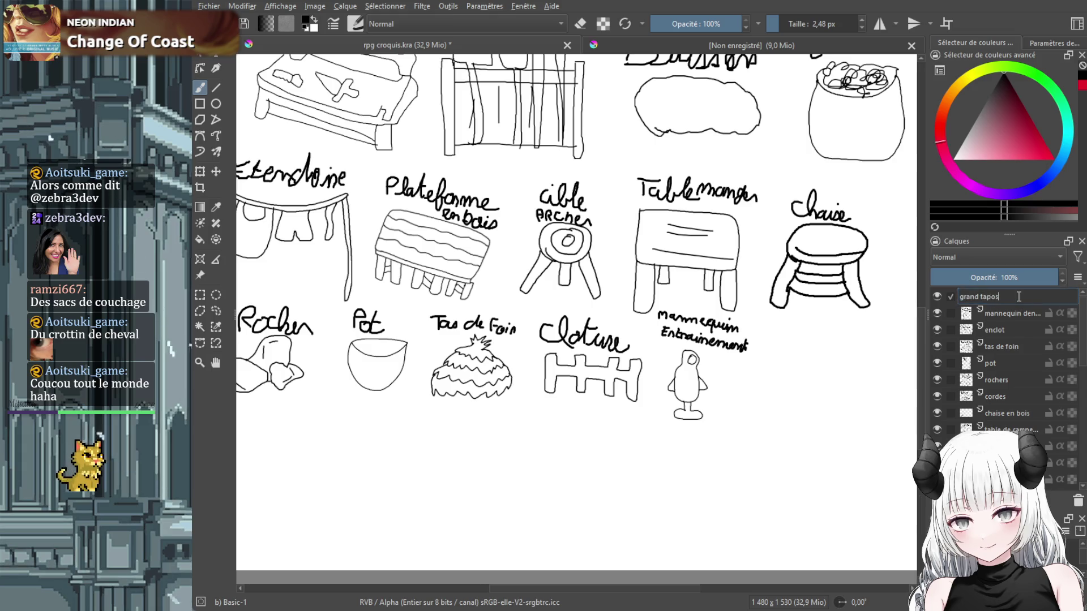
text(s)
key(Return)
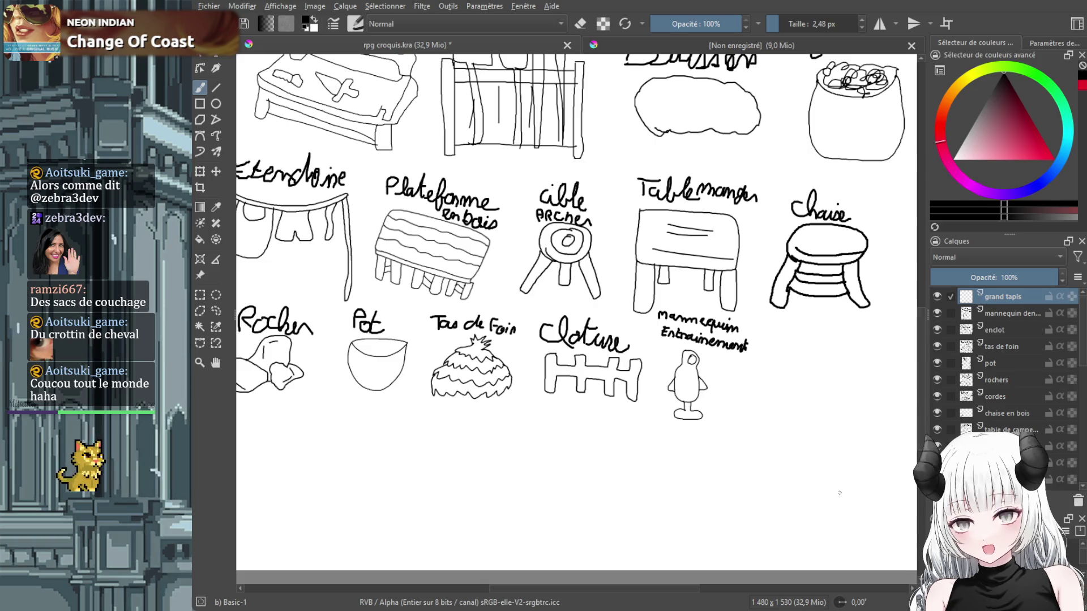
mouse_move(723, 432)
mouse_down()
mouse_move(857, 560)
mouse_move(717, 439)
mouse_move(860, 491)
mouse_up()
drag(738, 483, 822, 512)
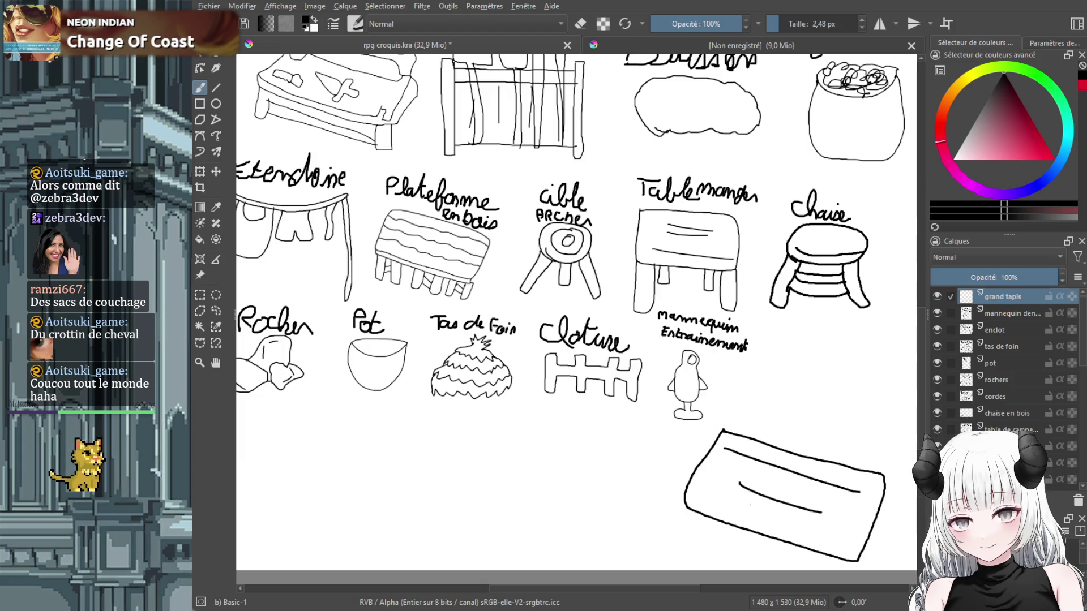
Shrink the rug and move it beside the training dummy.
click(200, 171)
drag(683, 428, 776, 491)
drag(840, 517, 815, 394)
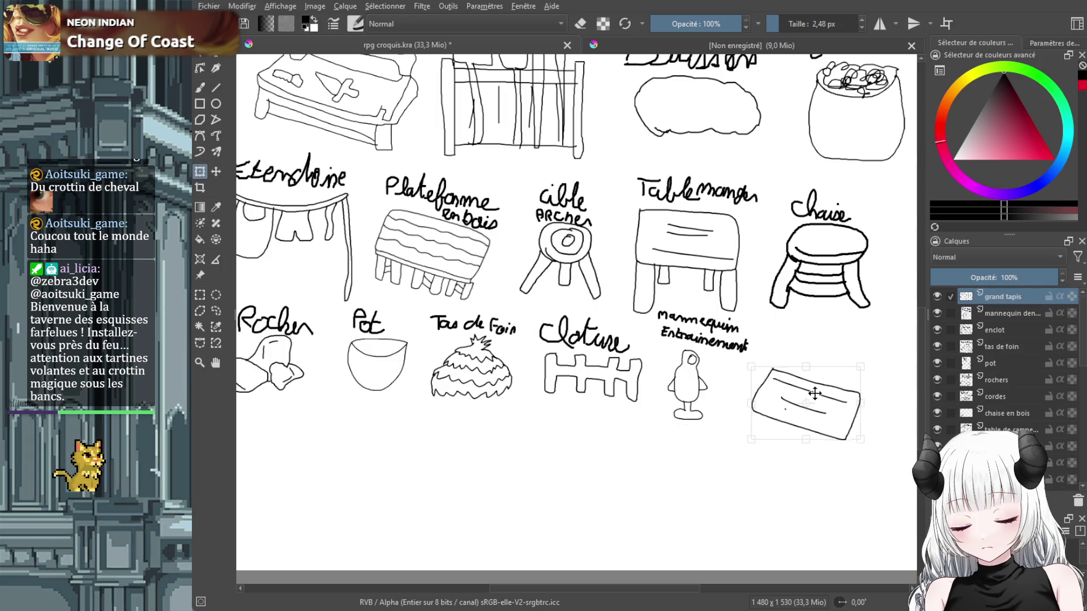
click(200, 88)
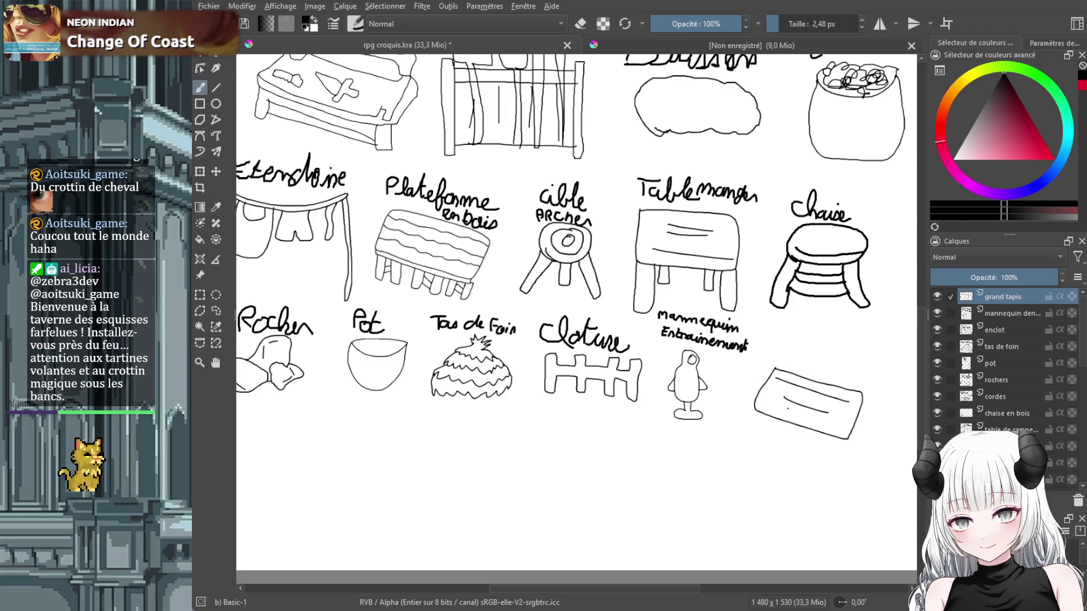
Write 'Tapis' with 'Sol' below it, then zoom out to the whole sheet.
mouse_move(768, 334)
mouse_down()
mouse_move(783, 333)
mouse_move(792, 349)
mouse_move(803, 339)
mouse_up()
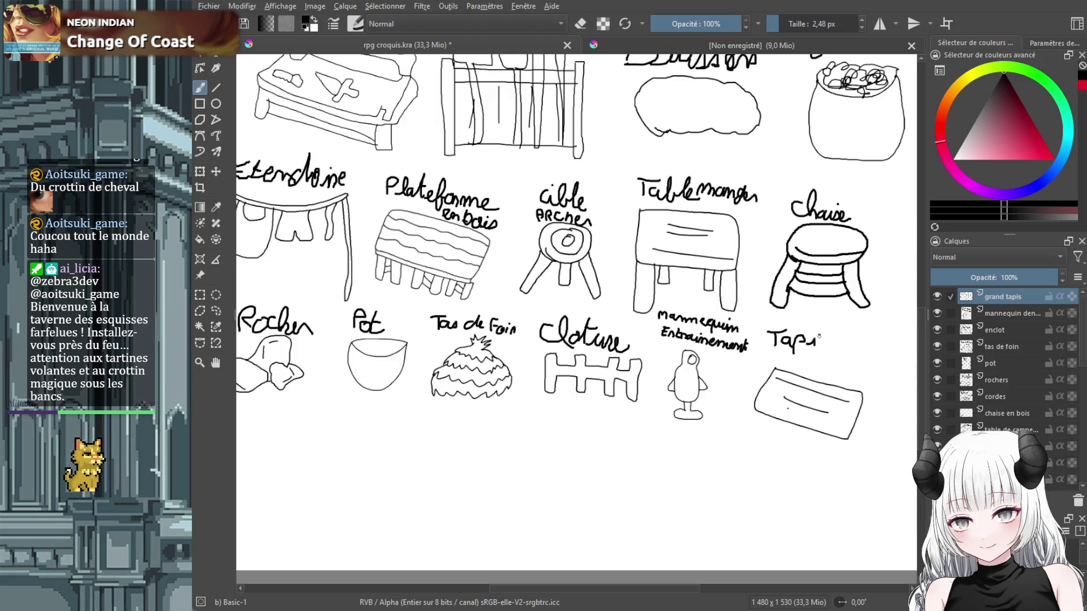
mouse_move(807, 355)
mouse_down()
mouse_move(795, 369)
mouse_move(814, 361)
mouse_up()
drag(821, 351, 831, 369)
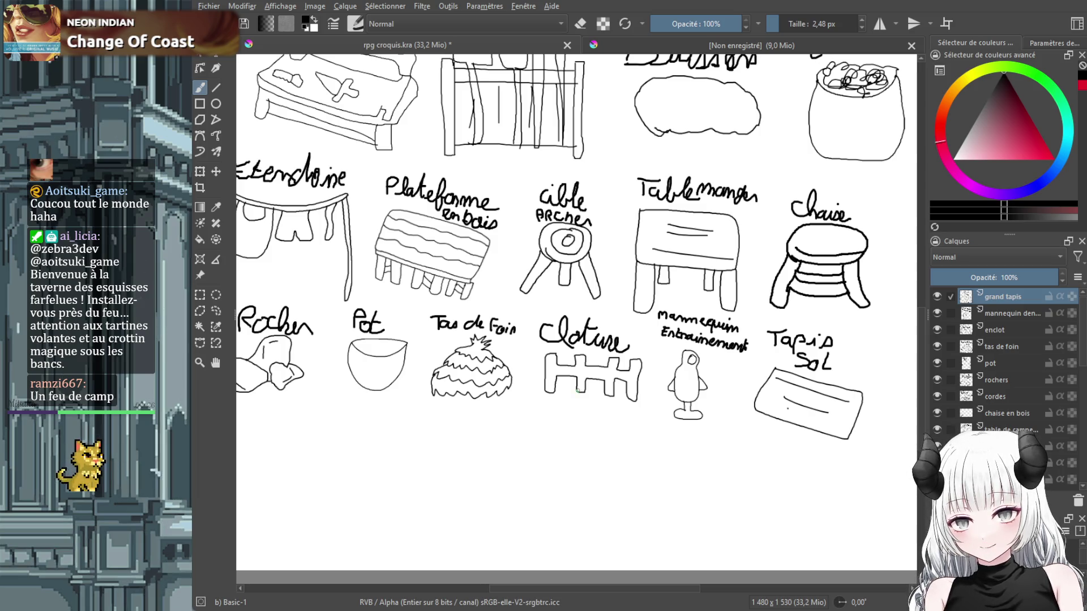
key(minus)
key(minus)
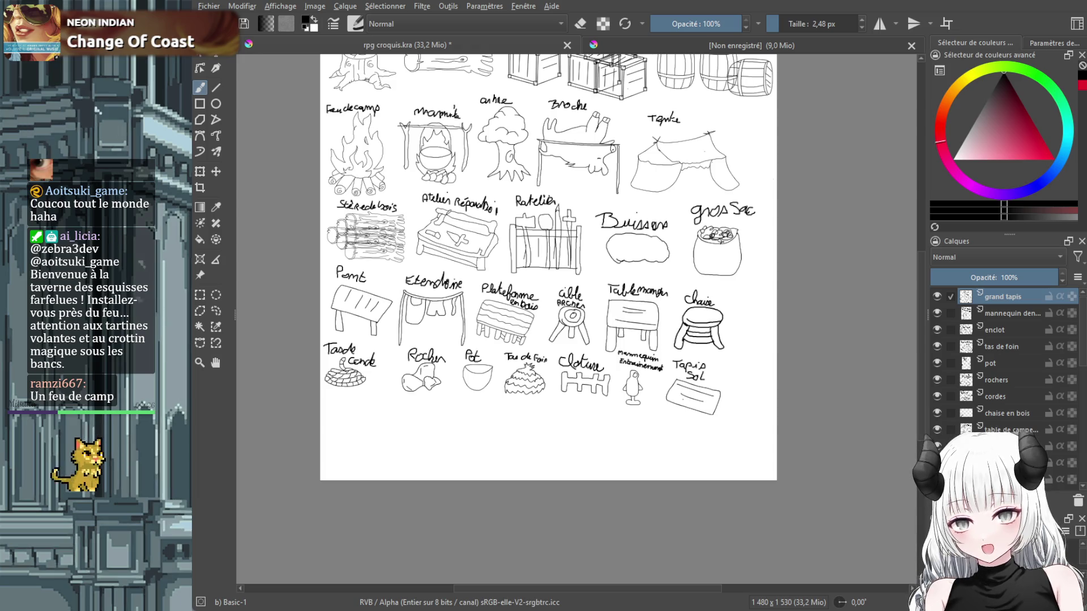
scroll(919, 346, up, 1)
scroll(919, 346, up, 3)
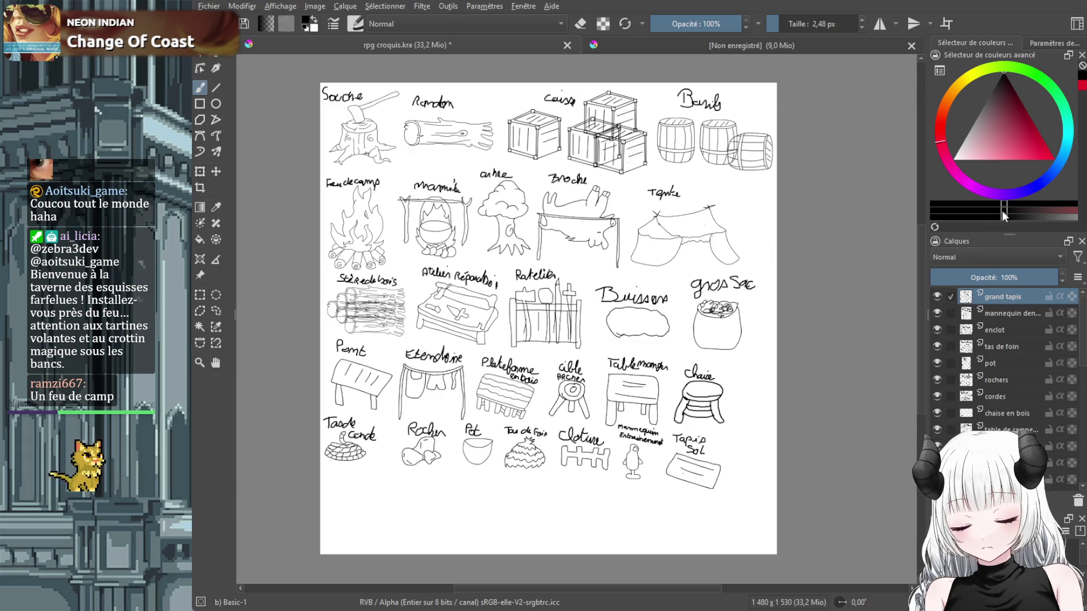
Add a 'statues/architecture' layer and zoom in on the lower sketches.
key(Insert)
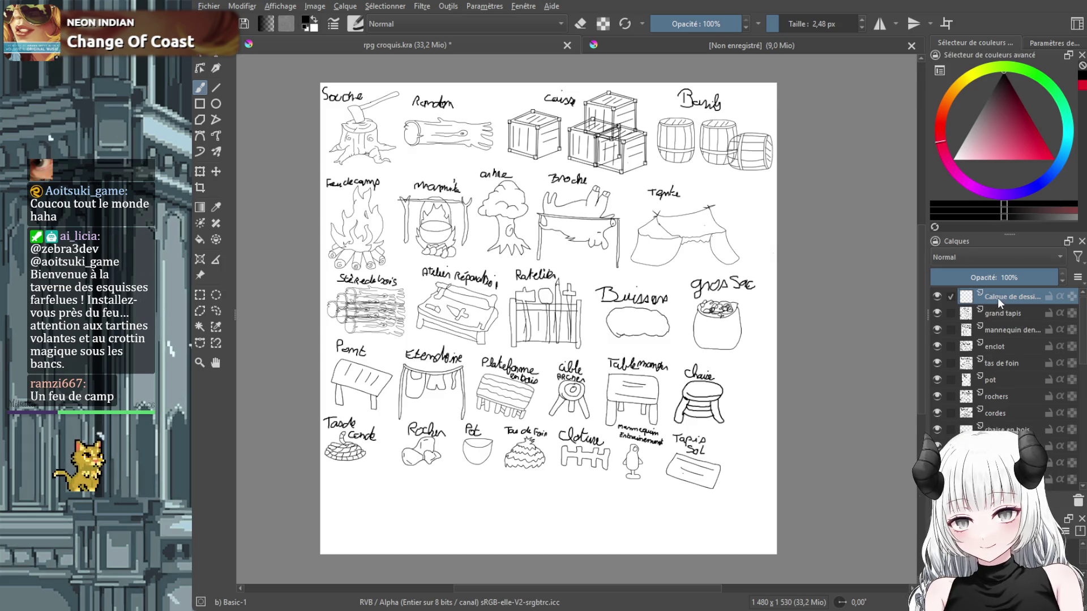
double_click(997, 298)
text(statues)
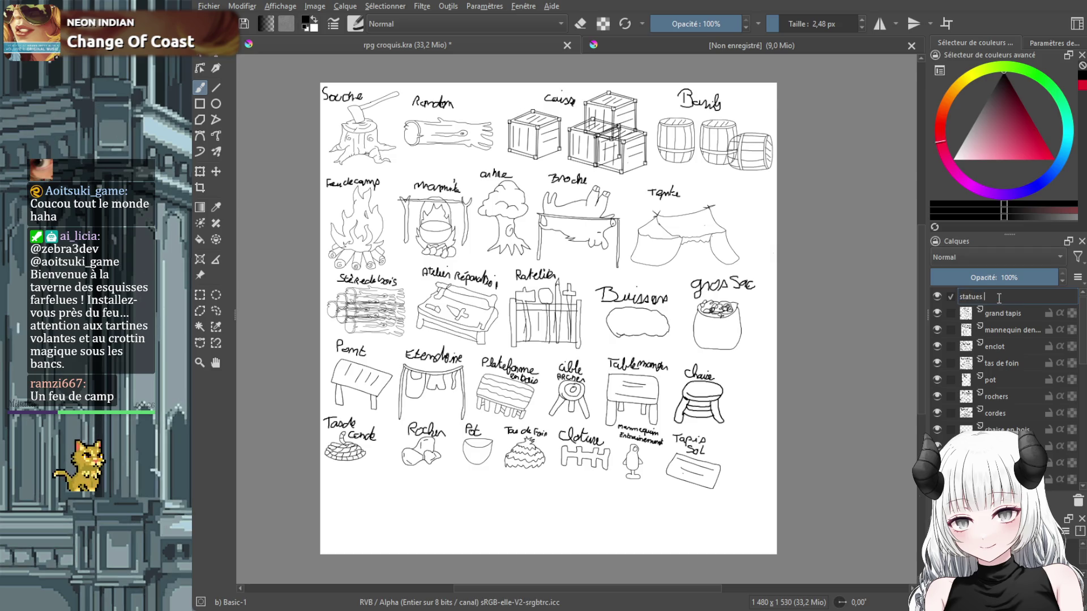
key(BackSpace)
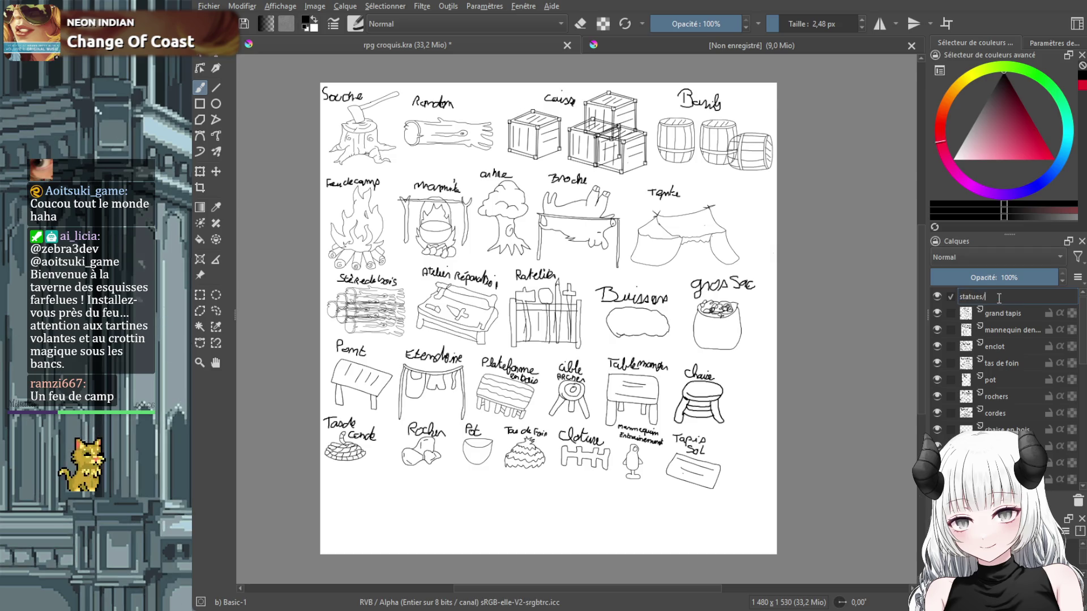
text(architecture)
key(Return)
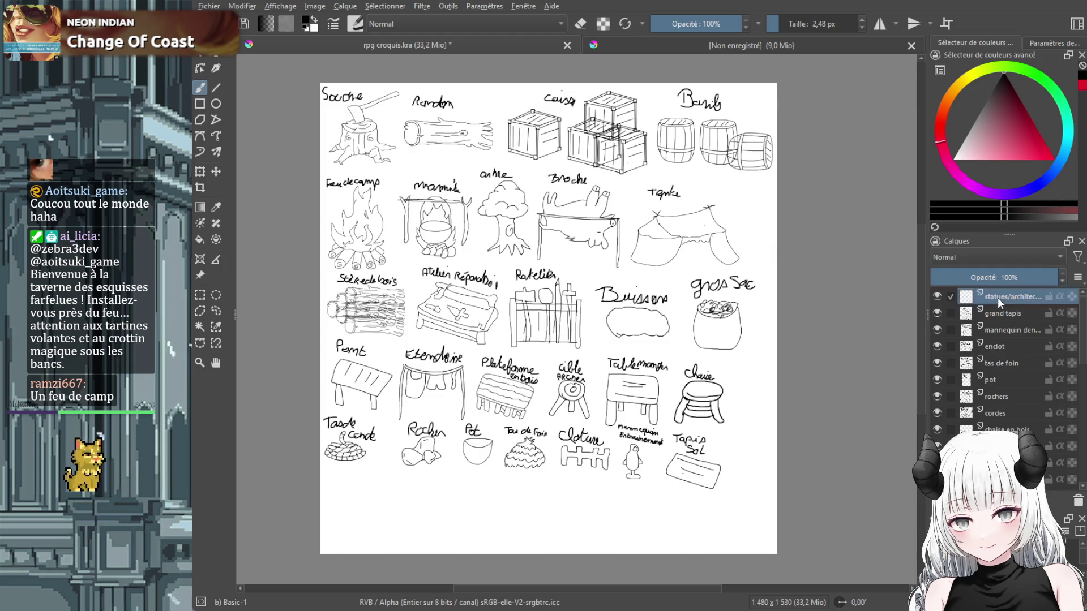
key(plus)
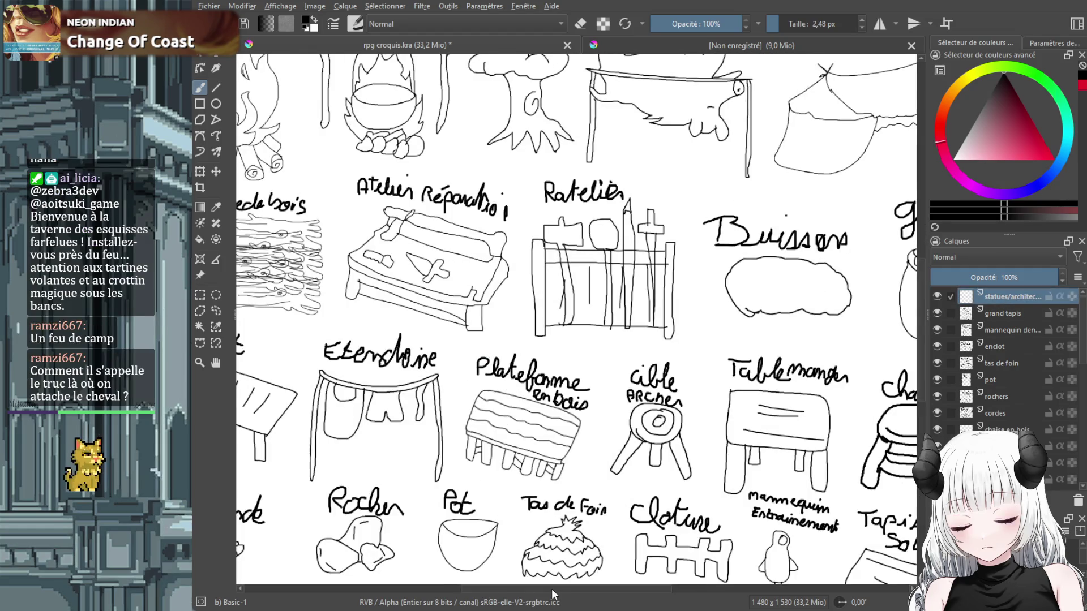
key(plus)
scroll(453, 400, down, 5)
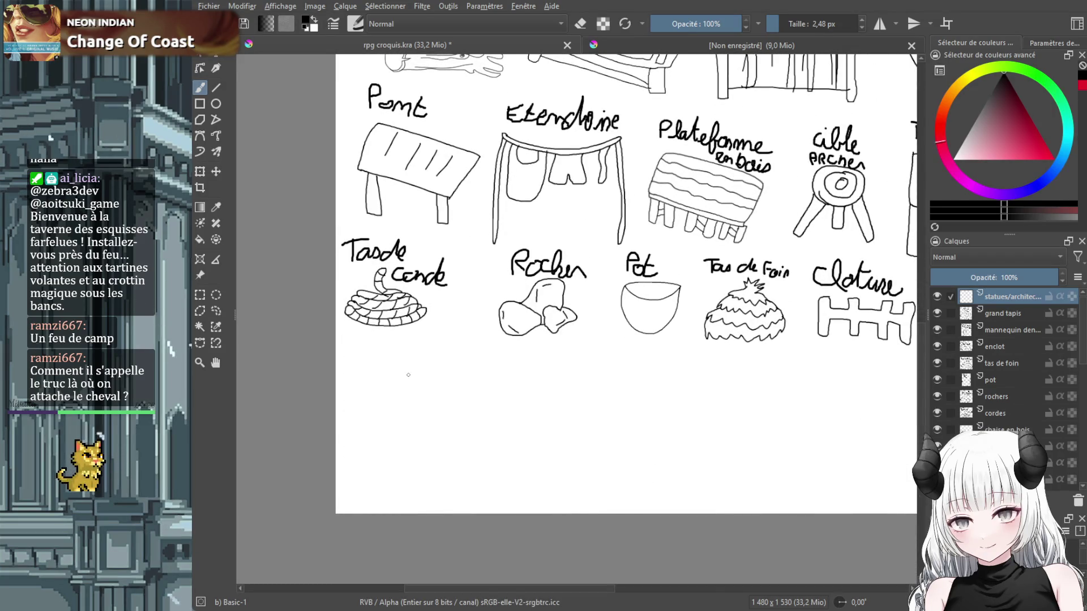
Sketch a statue with two arms below the rope coil and shrink it to half size.
drag(382, 423, 427, 434)
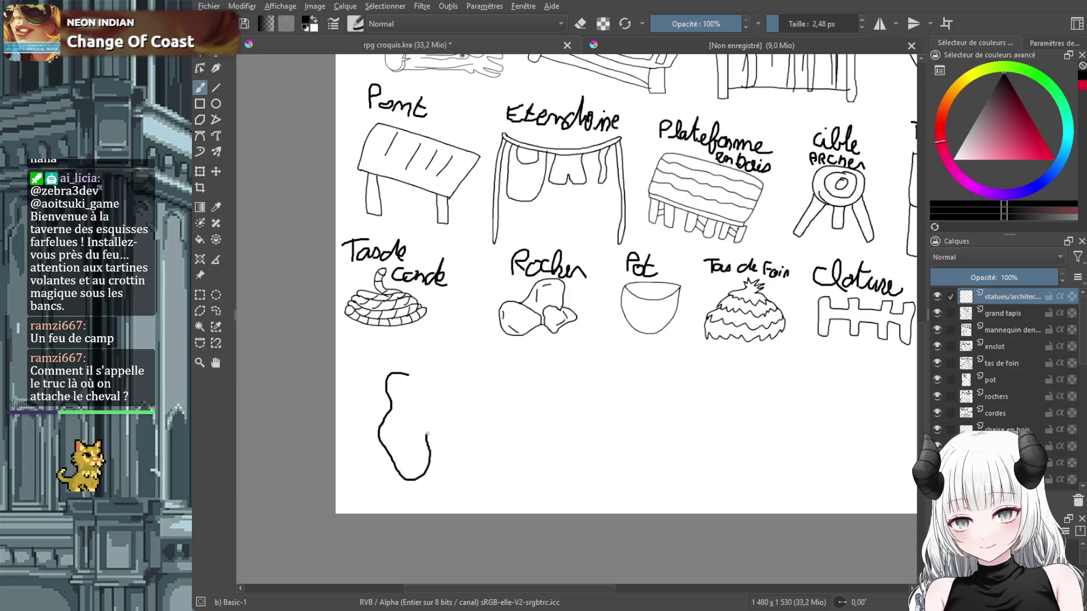
drag(426, 382, 409, 374)
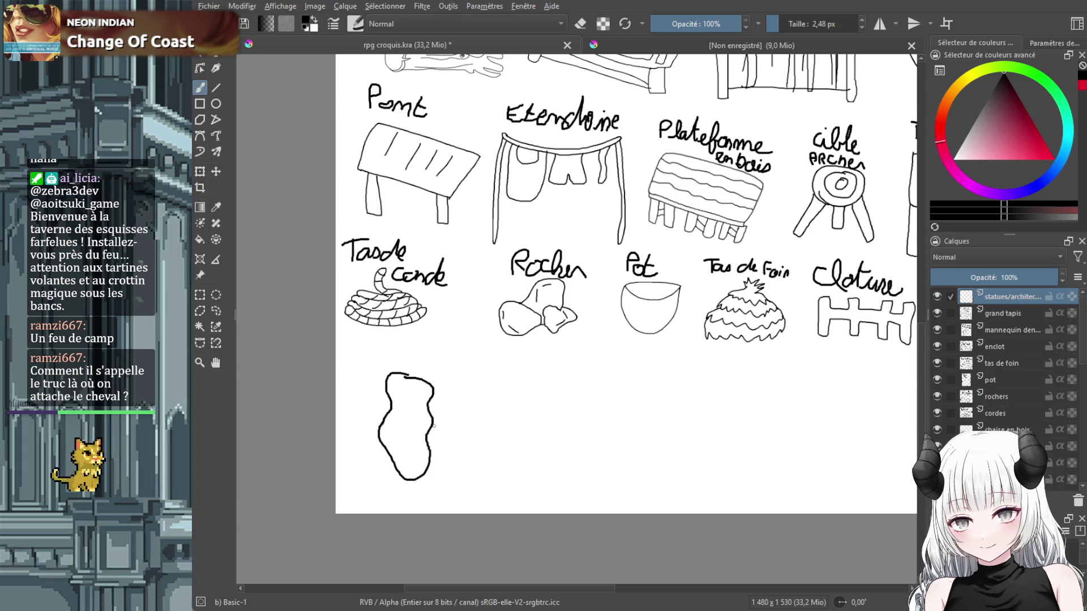
drag(432, 424, 456, 445)
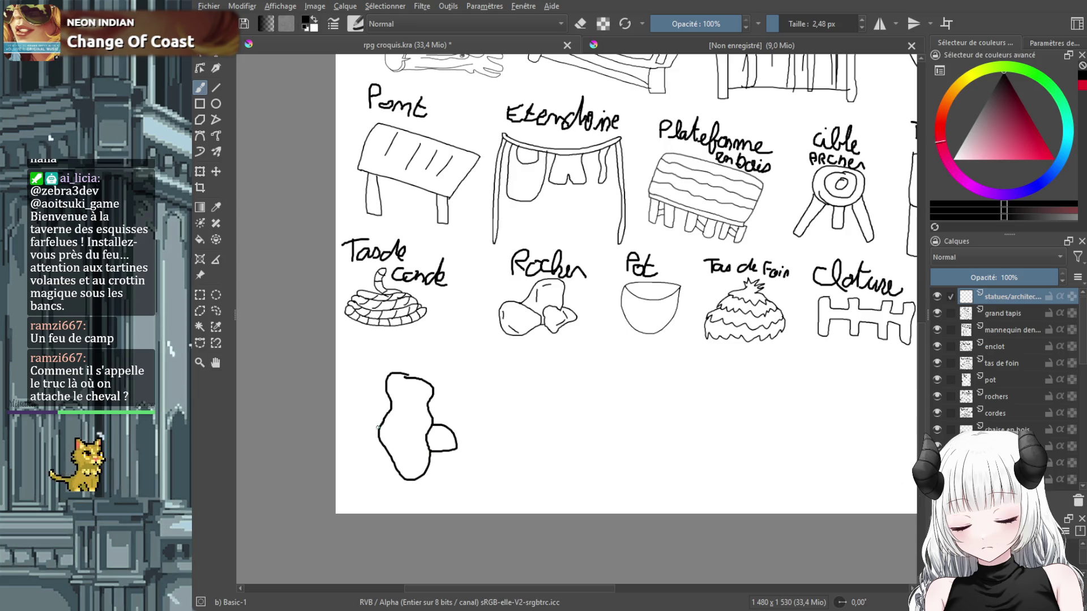
drag(379, 428, 380, 452)
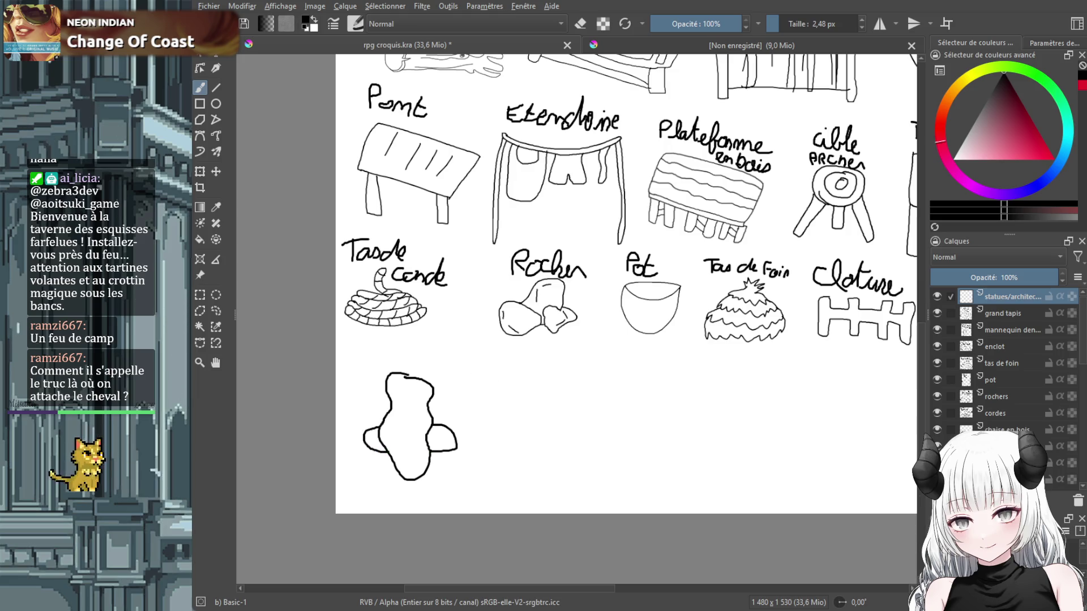
click(206, 175)
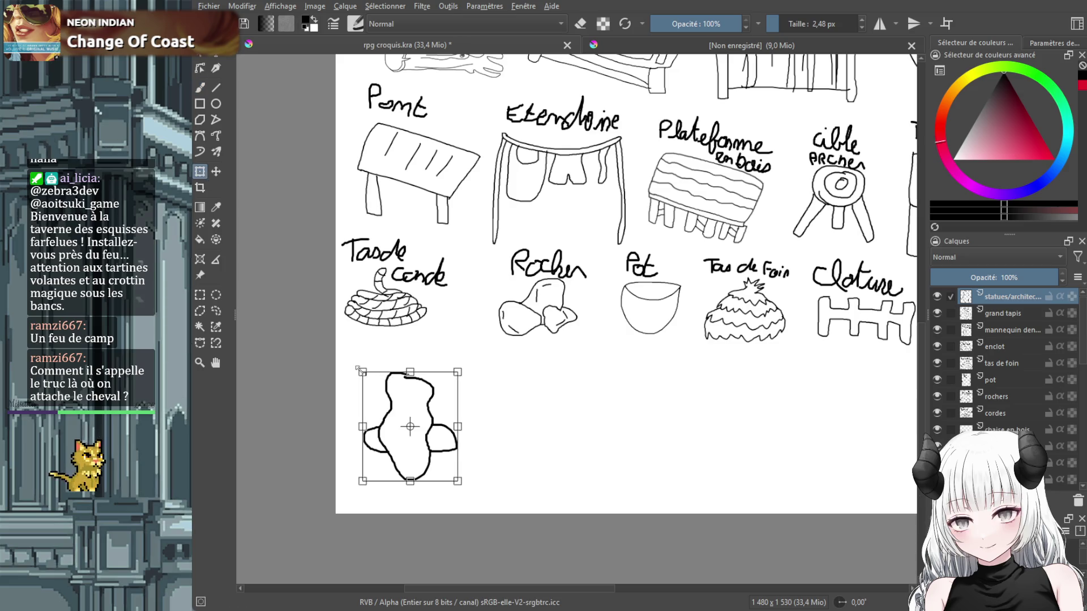
mouse_move(360, 369)
mouse_down()
mouse_move(410, 418)
mouse_move(381, 386)
mouse_up()
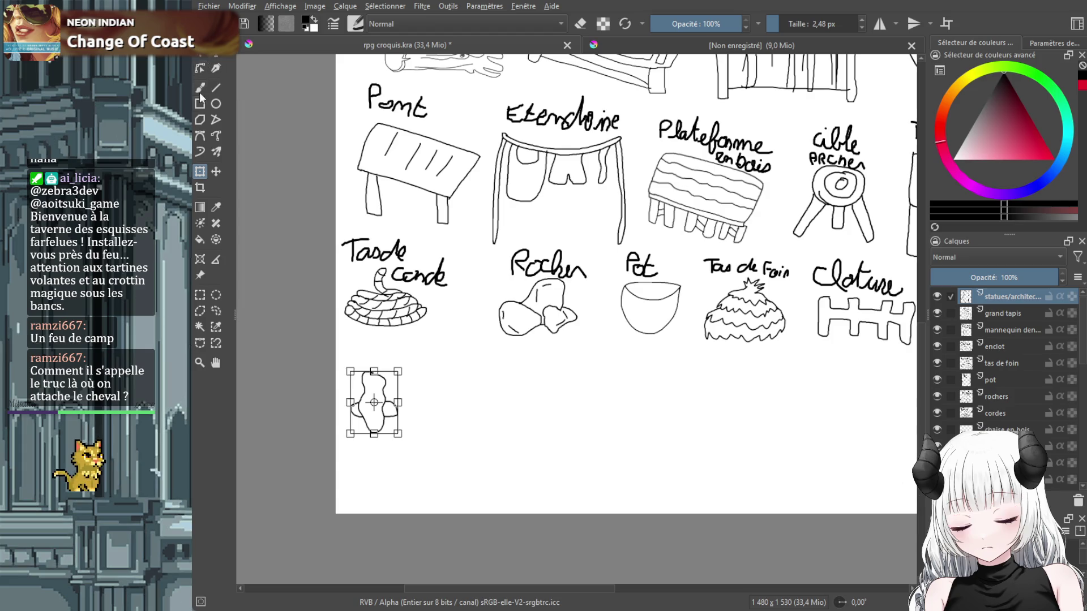
click(199, 88)
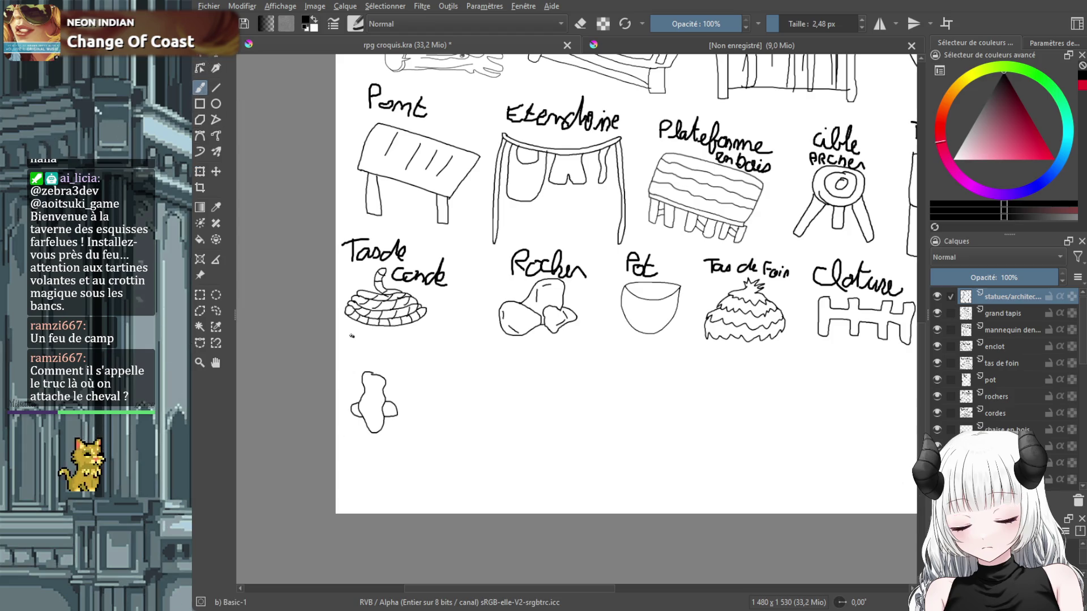
Label the statue 'Statue ?'.
mouse_move(354, 336)
mouse_down()
mouse_move(378, 354)
mouse_move(390, 341)
mouse_up()
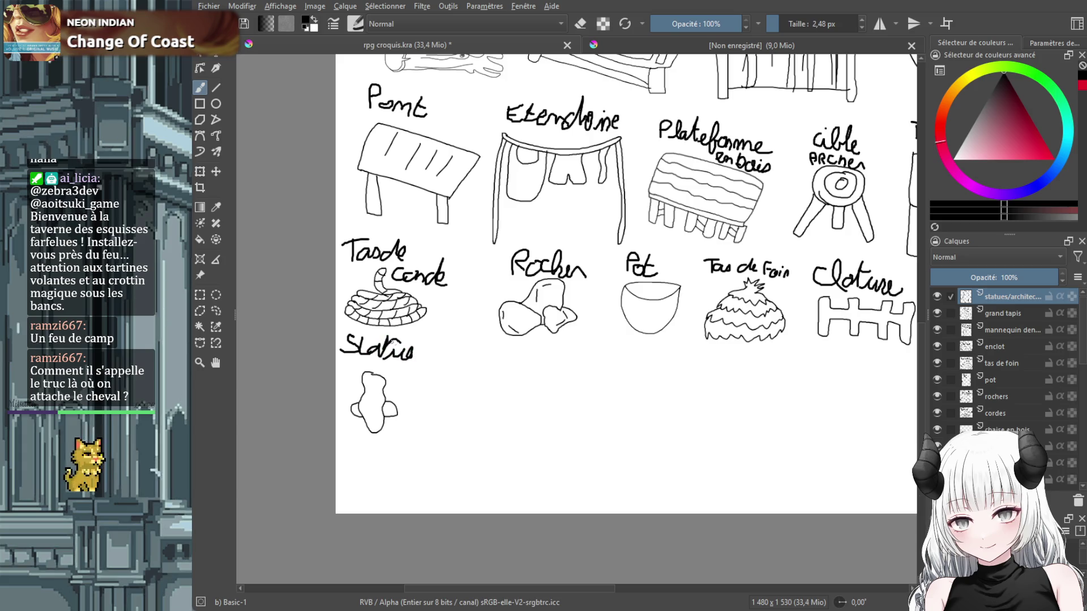
drag(401, 371, 408, 379)
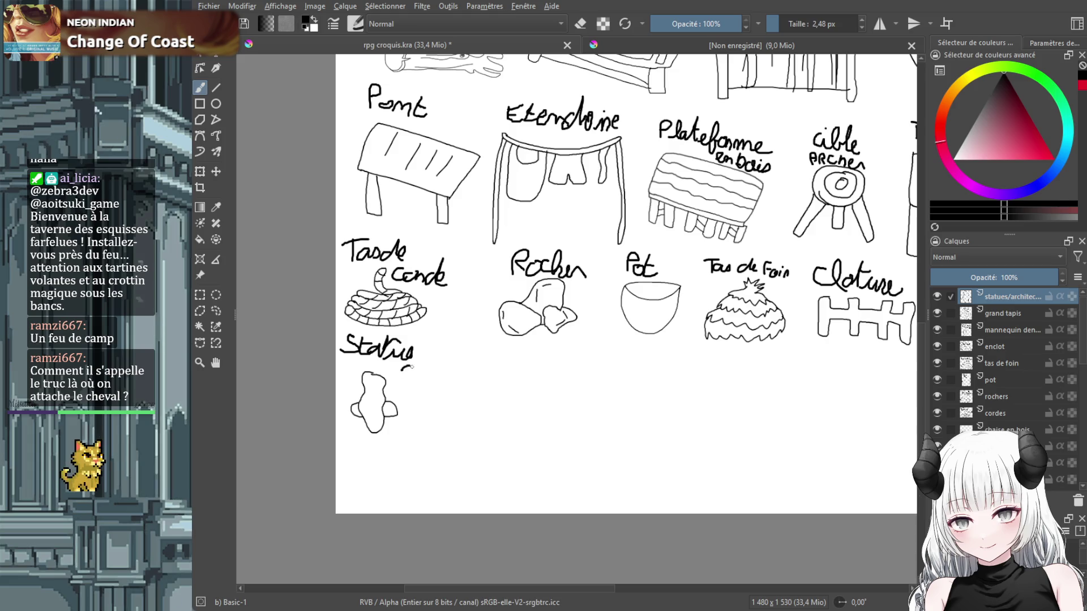
click(404, 390)
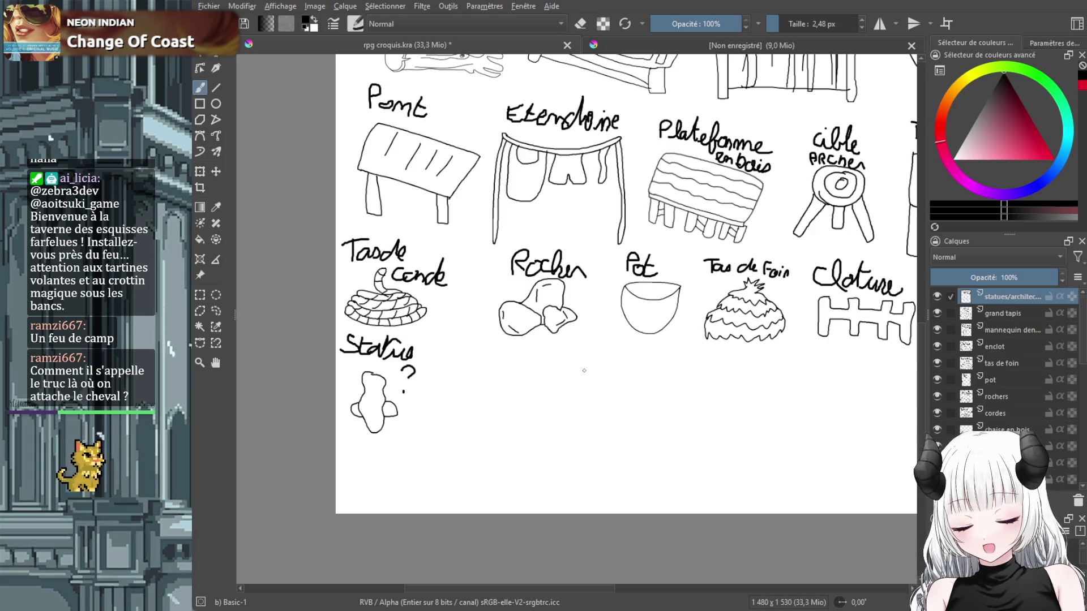
ctrl+scroll(593, 362, down, 1)
ctrl+scroll(593, 362, down, 1)
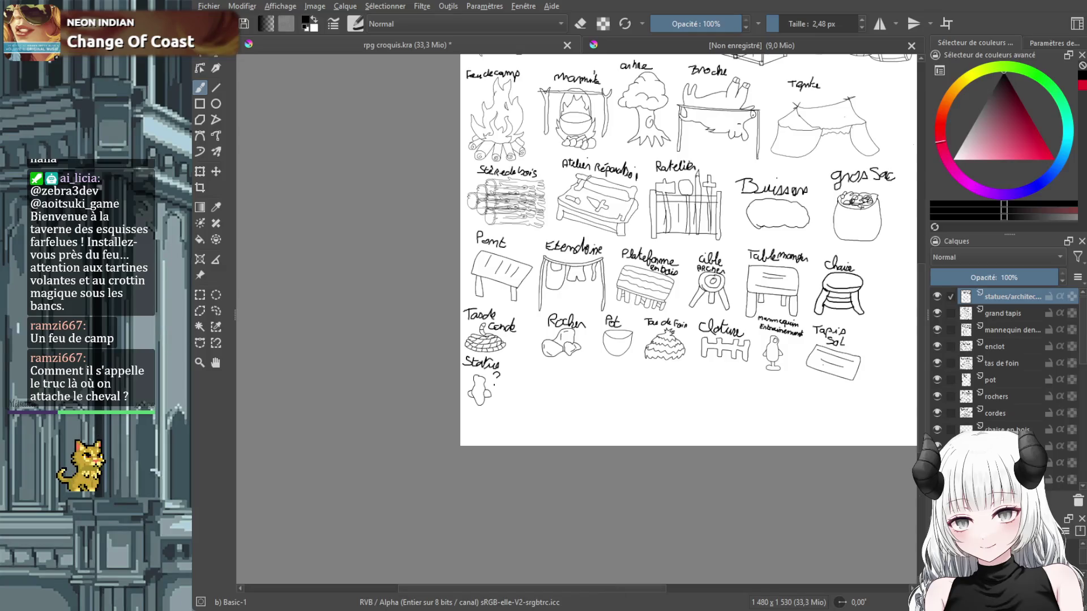
drag(620, 585, 662, 591)
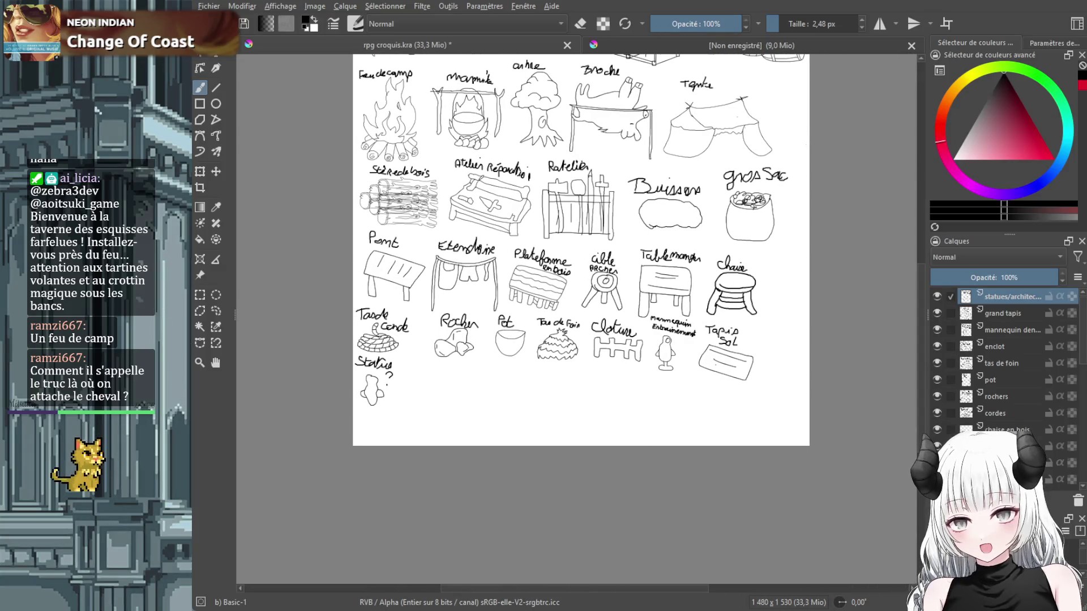
drag(918, 292, 923, 241)
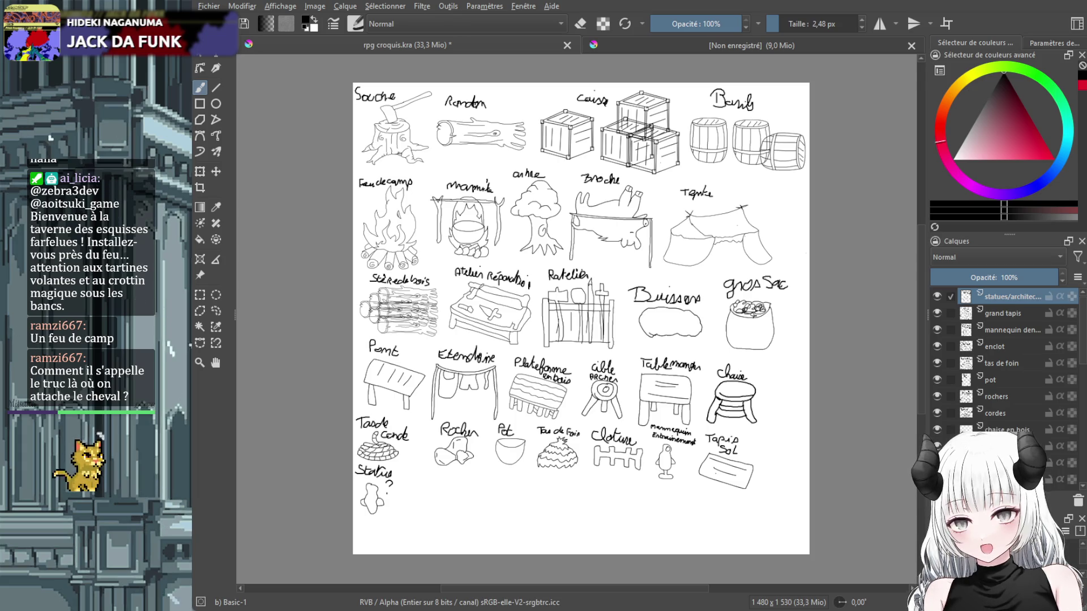
scroll(452, 491, up, 2)
scroll(451, 492, up, 2)
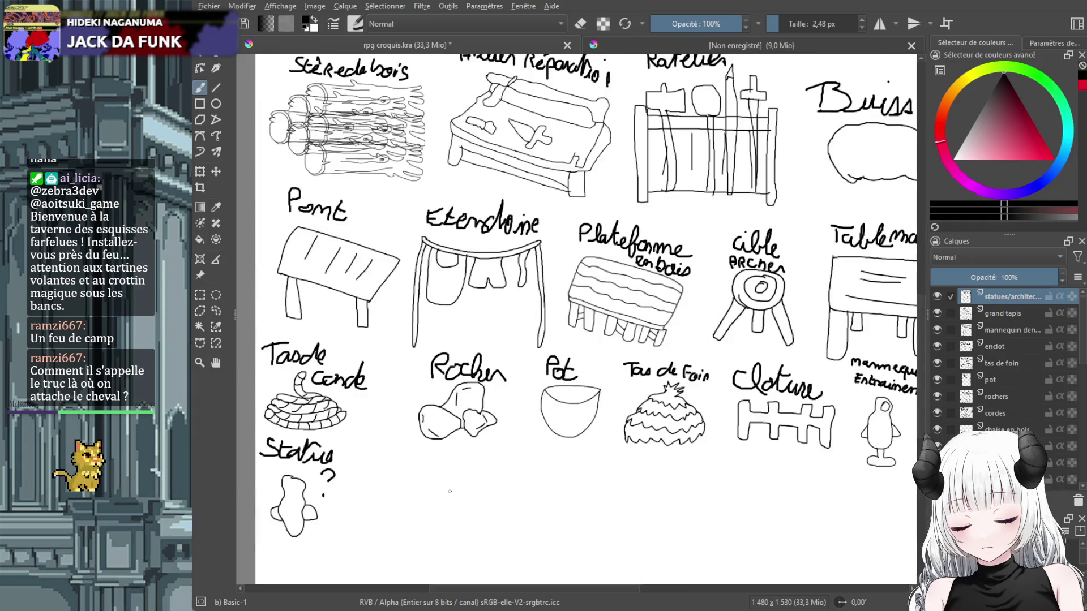
scroll(912, 424, down, 2)
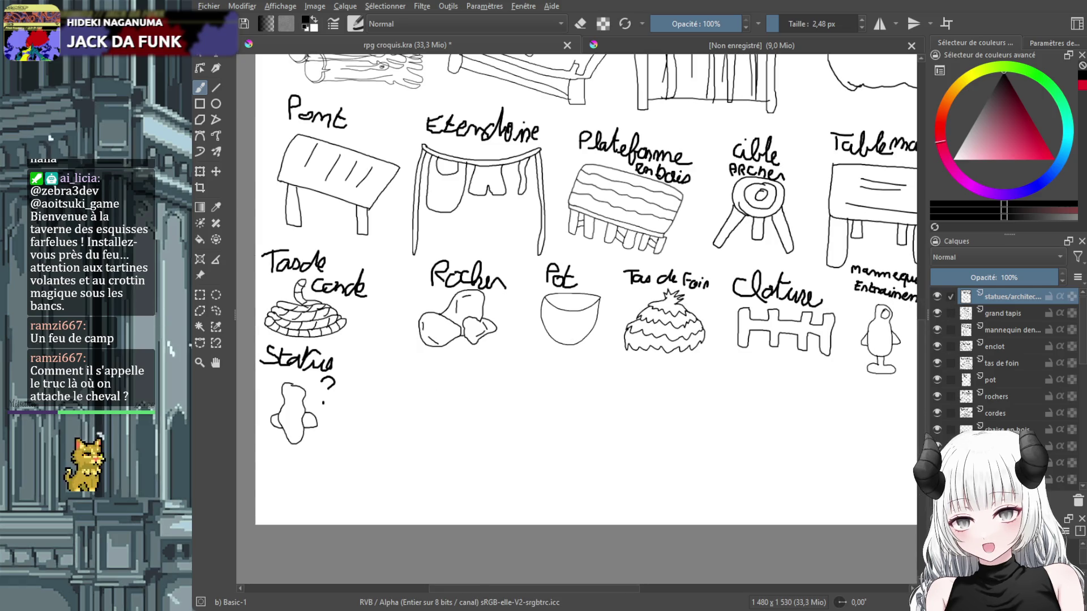
Add a new layer named 'ruisseau'.
key(Insert)
double_click(1002, 297)
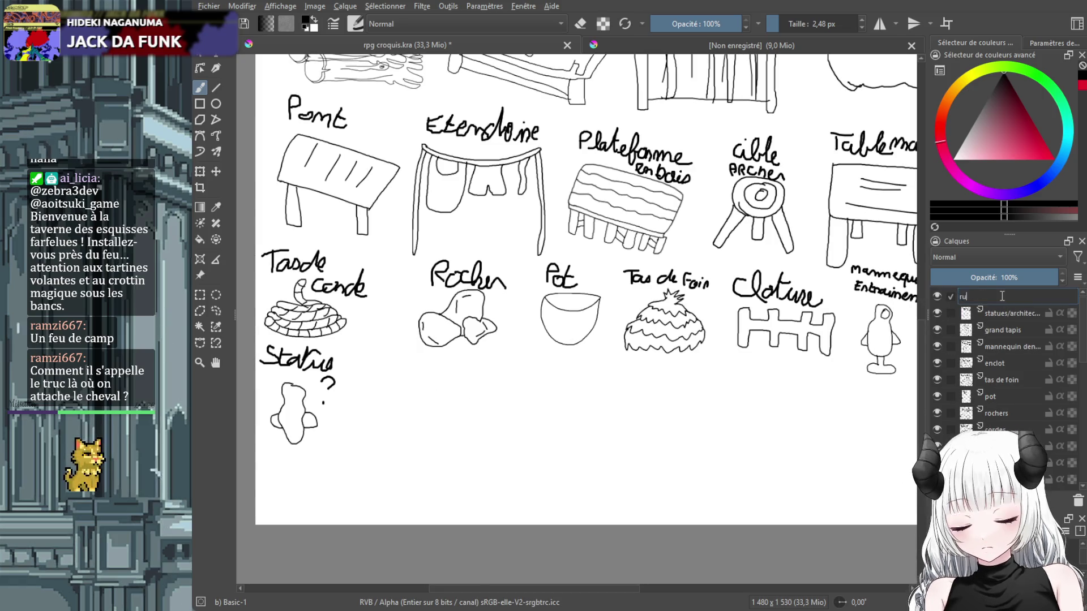
text(ruissze)
key(BackSpace)
key(BackSpace)
key(BackSpace)
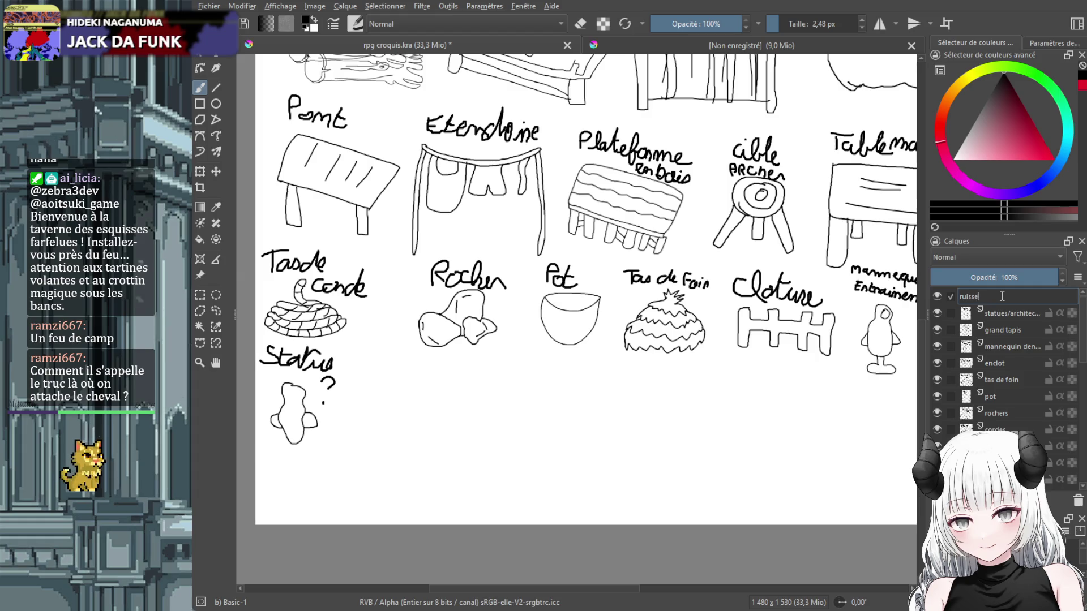
text(eau)
key(Return)
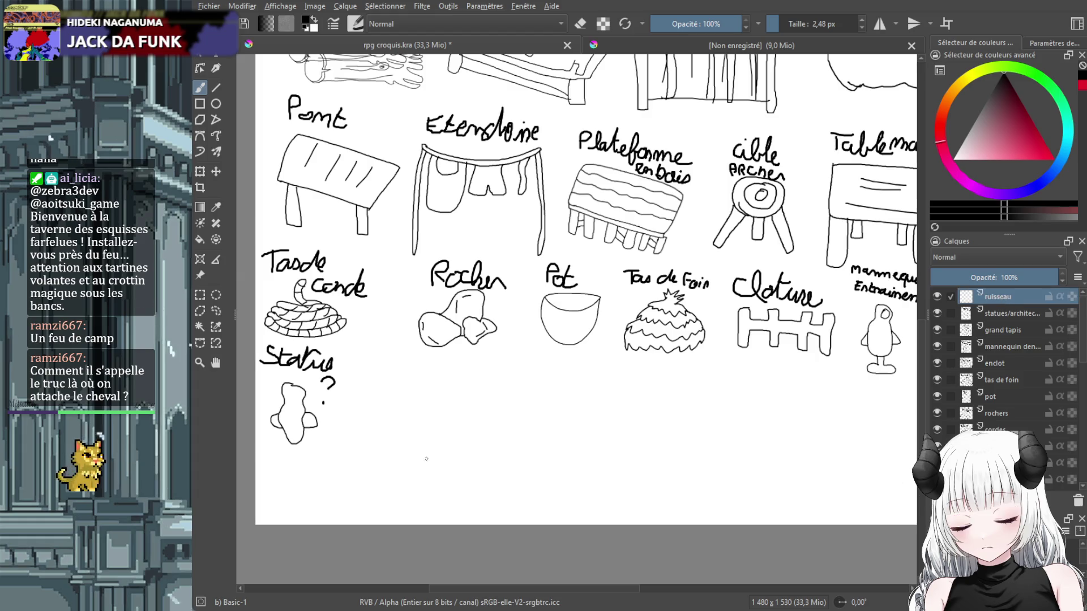
Sketch the stream's two banks, flow lines and closed ends below the statue.
drag(385, 385, 538, 460)
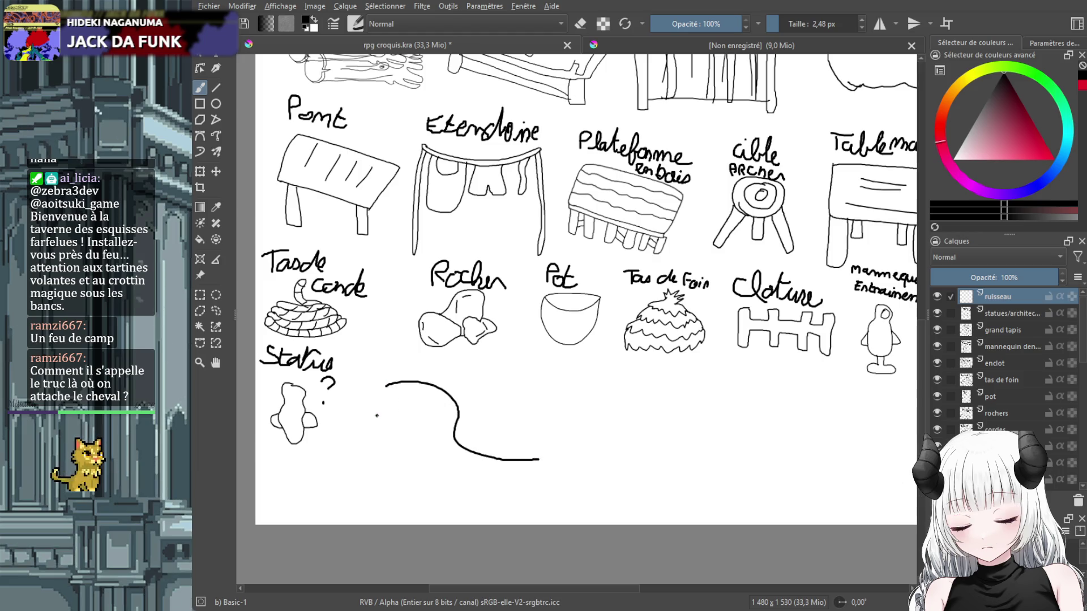
drag(375, 415, 541, 477)
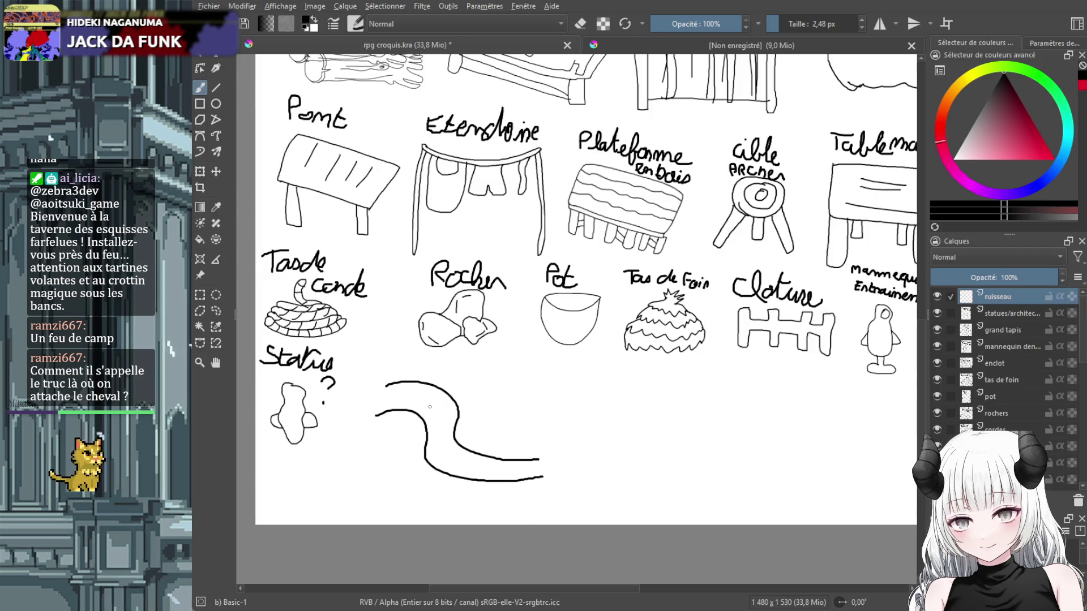
mouse_move(401, 395)
mouse_down()
mouse_move(426, 403)
mouse_move(459, 468)
mouse_move(489, 467)
mouse_up()
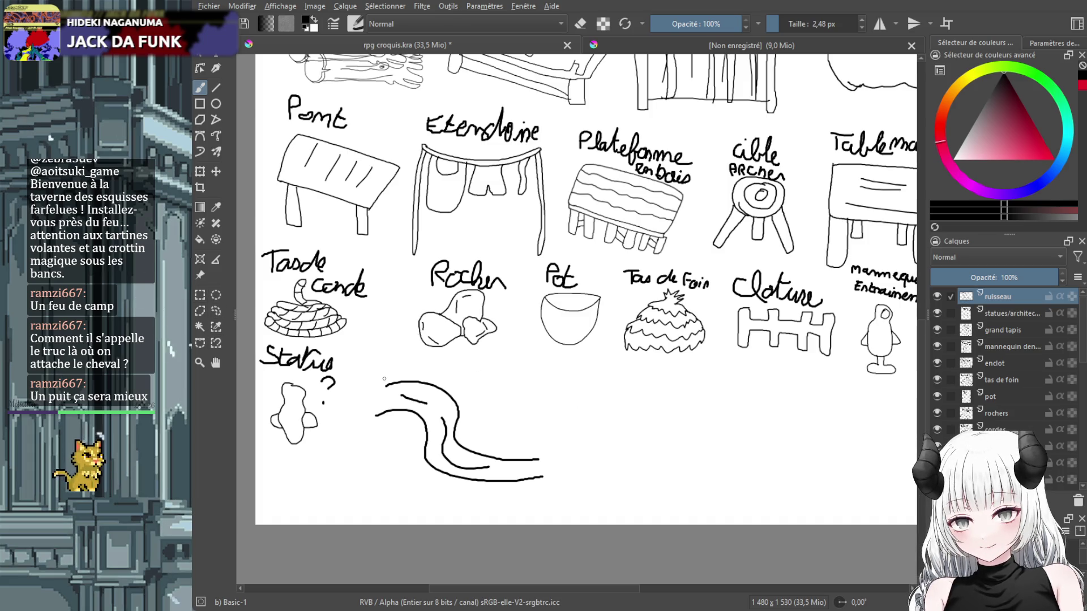
drag(384, 387, 374, 415)
drag(538, 461, 542, 477)
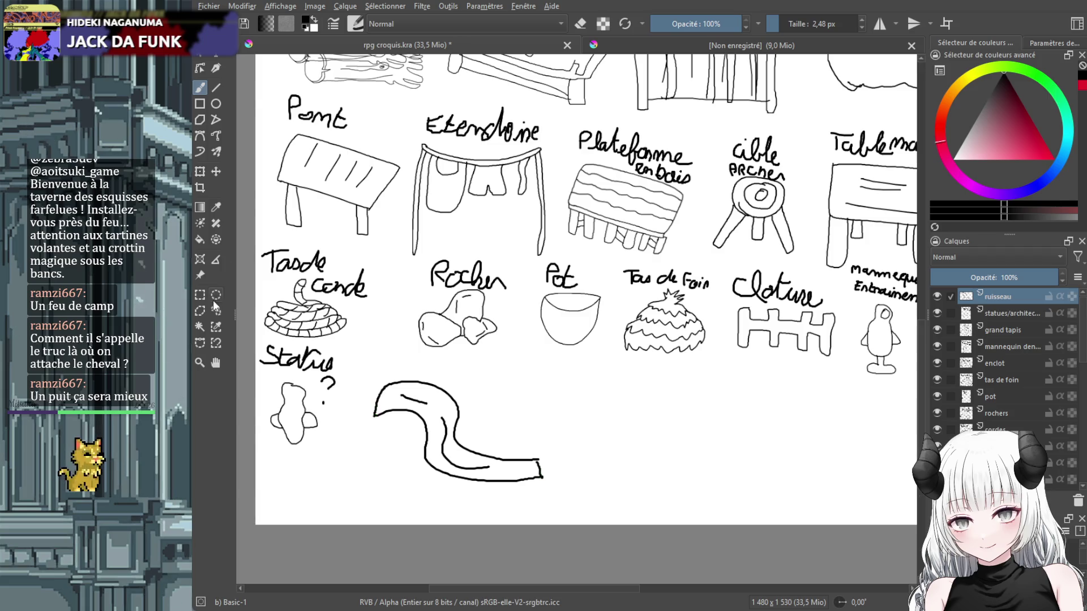
Shrink the stream drawing with Ctrl+T and write 'Ruisseau' above it.
key(ctrl+t)
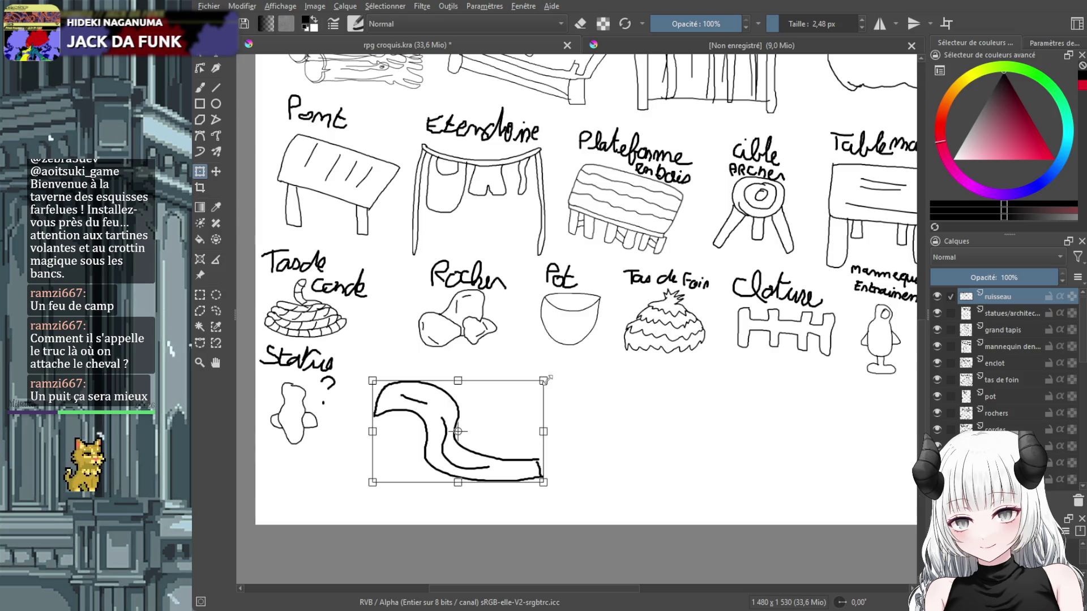
mouse_move(543, 381)
mouse_down()
mouse_move(448, 436)
mouse_move(444, 420)
mouse_up()
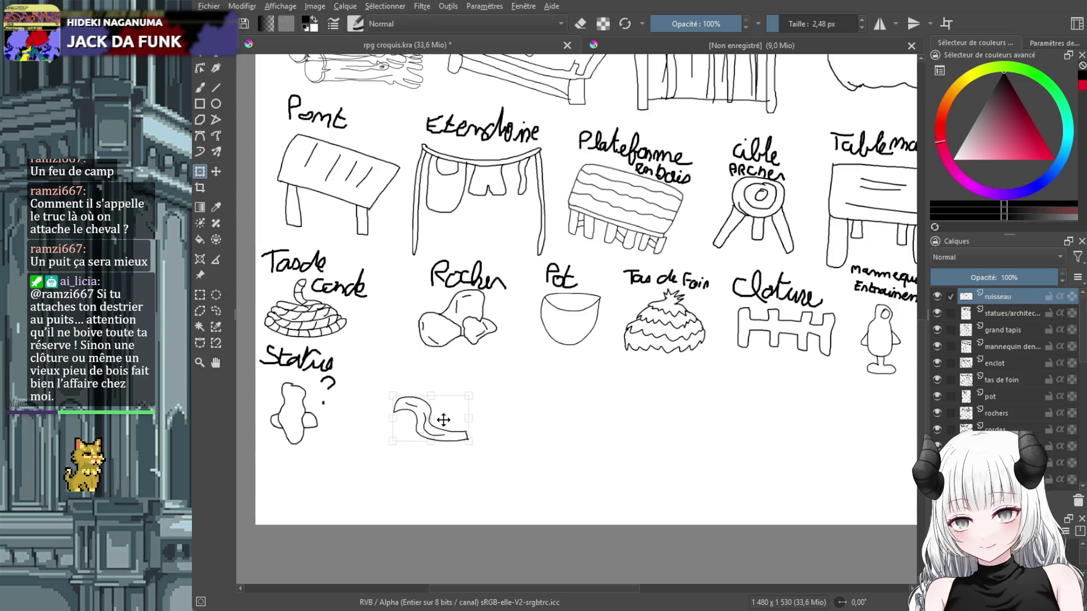
click(200, 86)
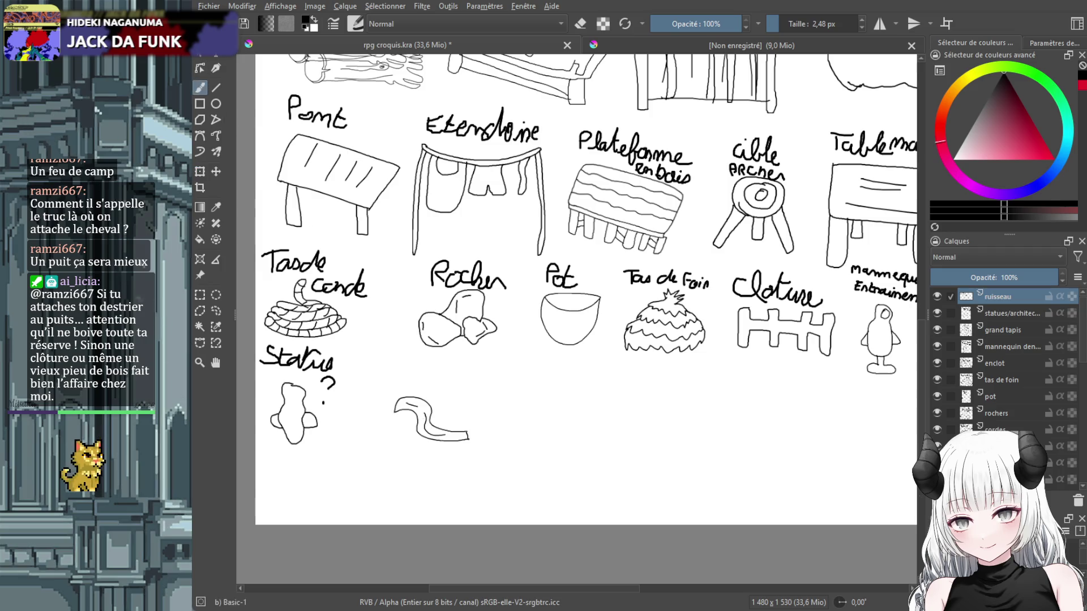
mouse_move(397, 386)
mouse_down()
mouse_move(401, 378)
mouse_move(490, 395)
mouse_up()
Add the dot over the i in 'Ruisseau'.
click(431, 373)
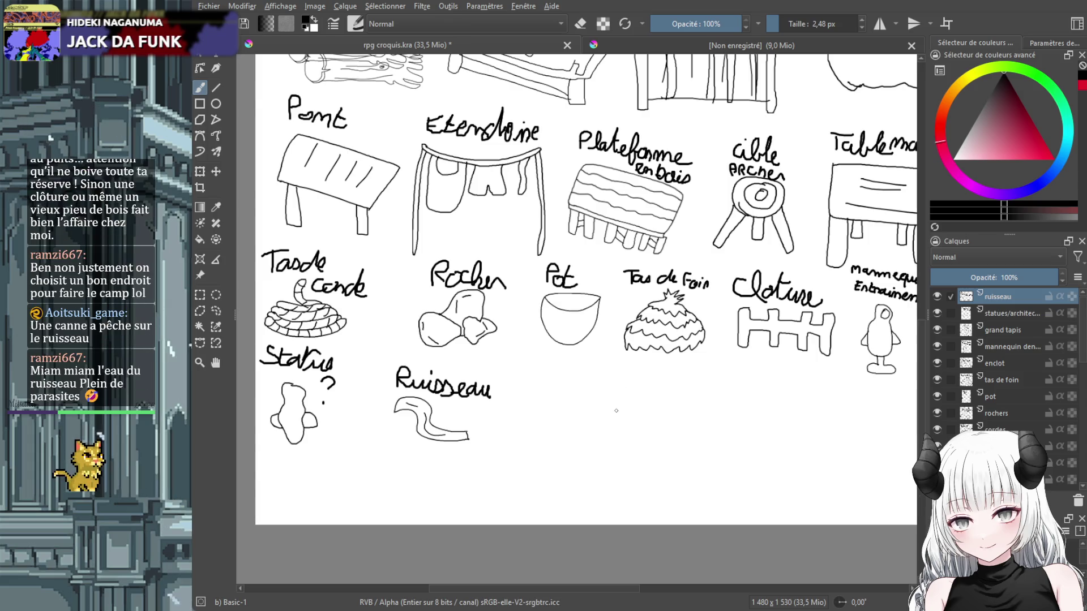
Undo the stroke on the stream layer and add a 'canne a peche' layer.
drag(613, 407, 536, 400)
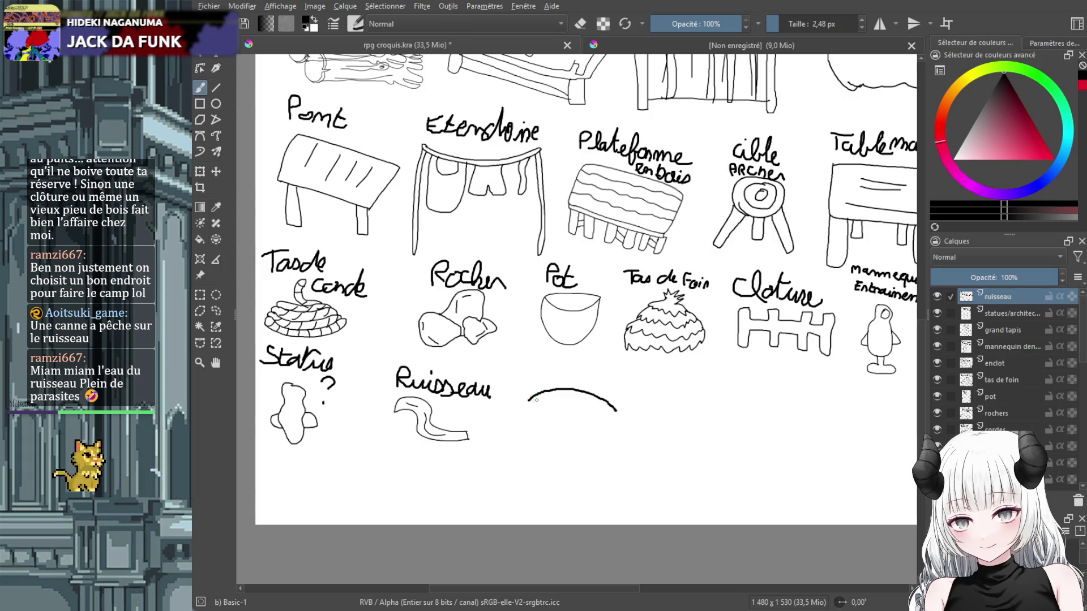
key(ctrl+z)
key(Insert)
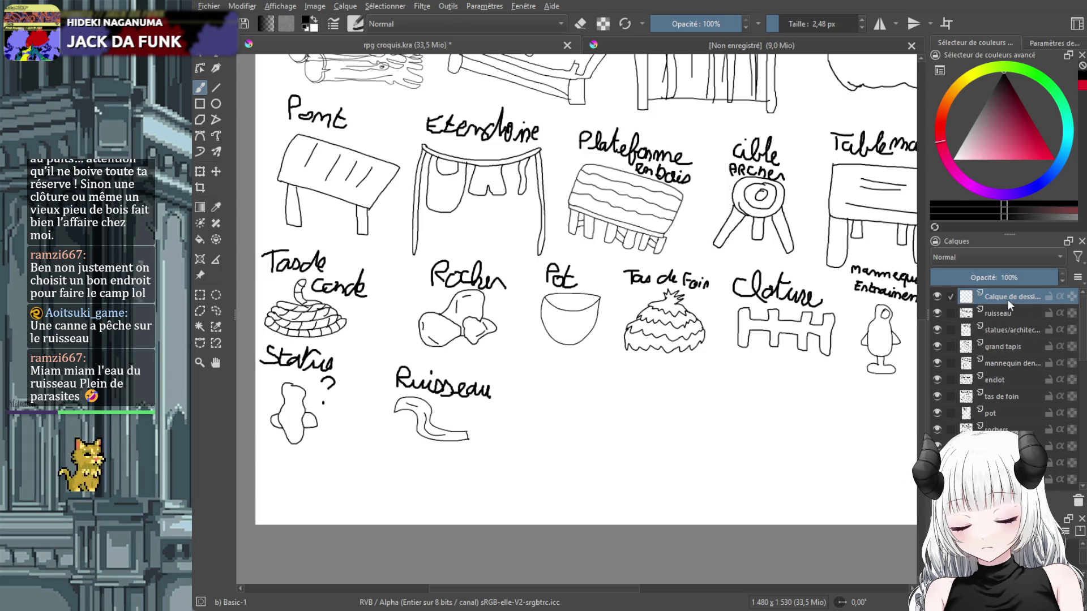
double_click(1008, 296)
text(canne a )
text(pech)
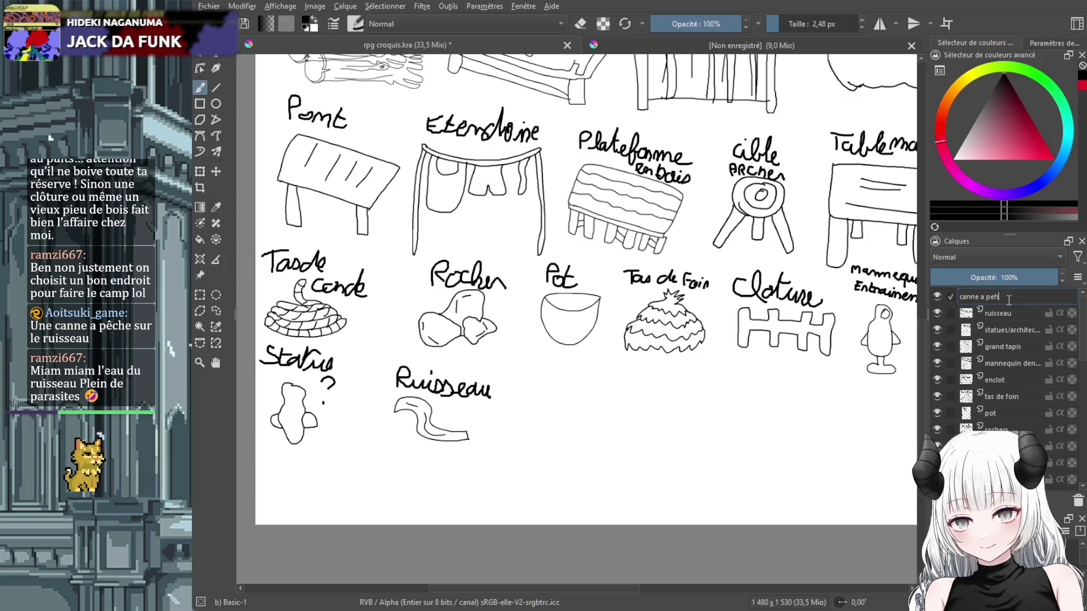
text(e)
key(Return)
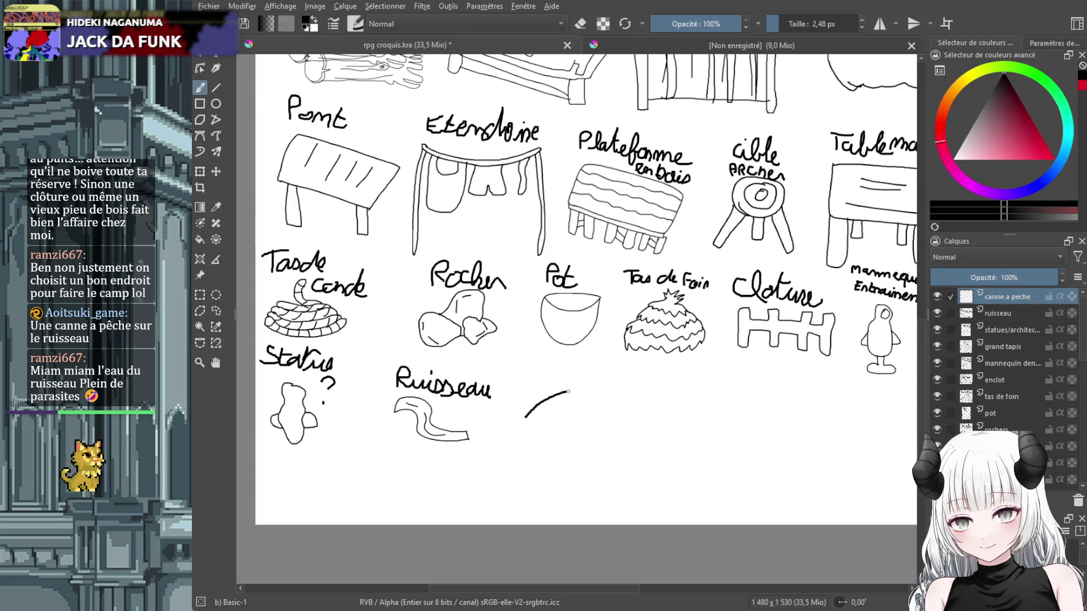
Draw the curved rod with its hanging line, then shrink it beside the stream.
mouse_move(567, 392)
mouse_down()
mouse_move(613, 388)
mouse_move(654, 410)
mouse_up()
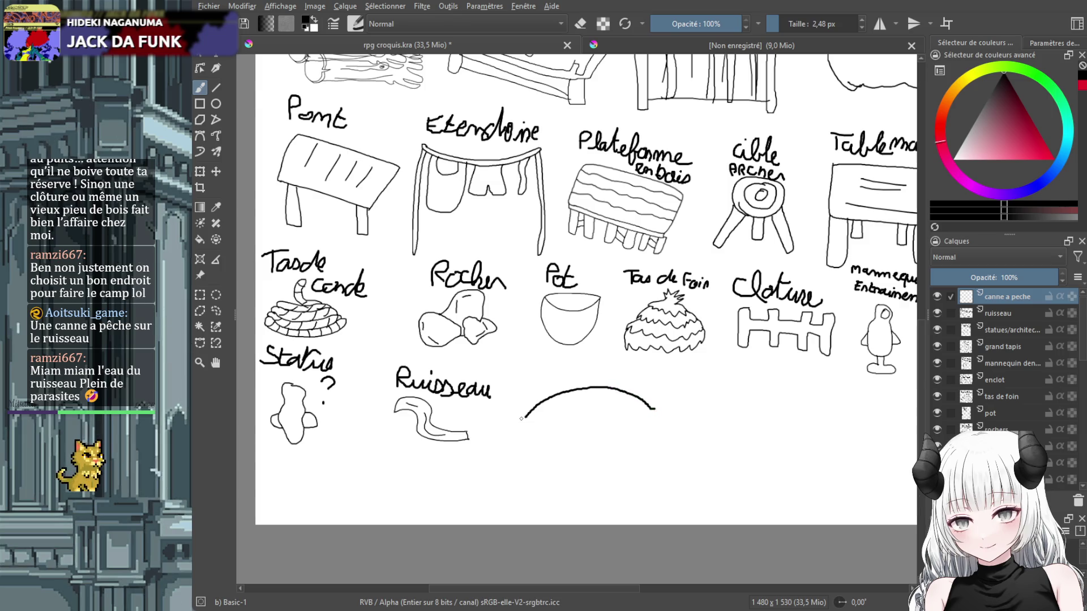
mouse_move(526, 418)
mouse_down()
mouse_move(606, 399)
mouse_move(661, 424)
mouse_move(648, 422)
mouse_up()
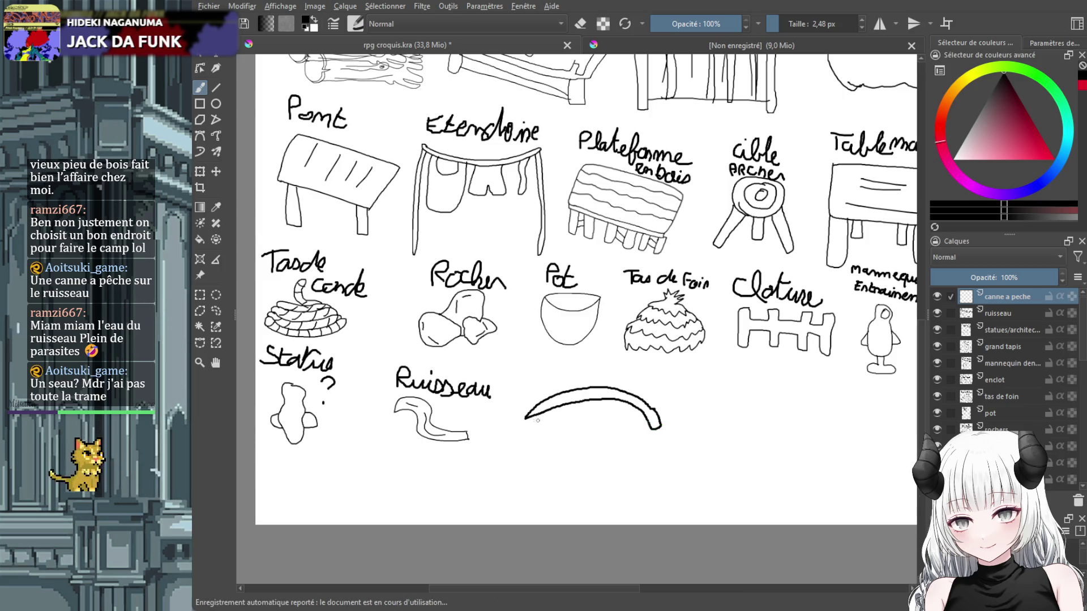
drag(526, 418, 528, 446)
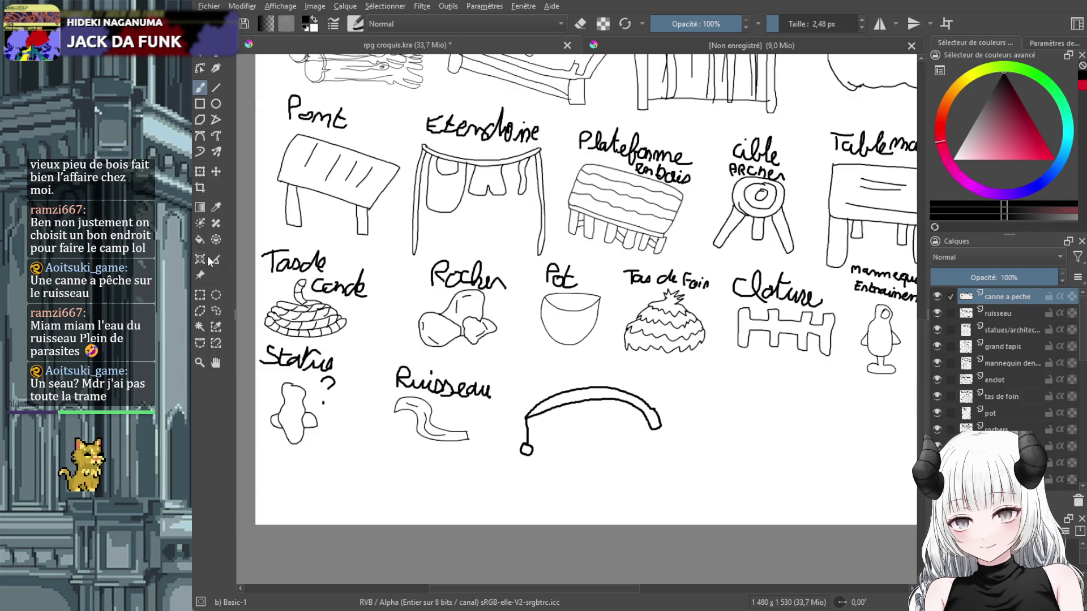
click(201, 174)
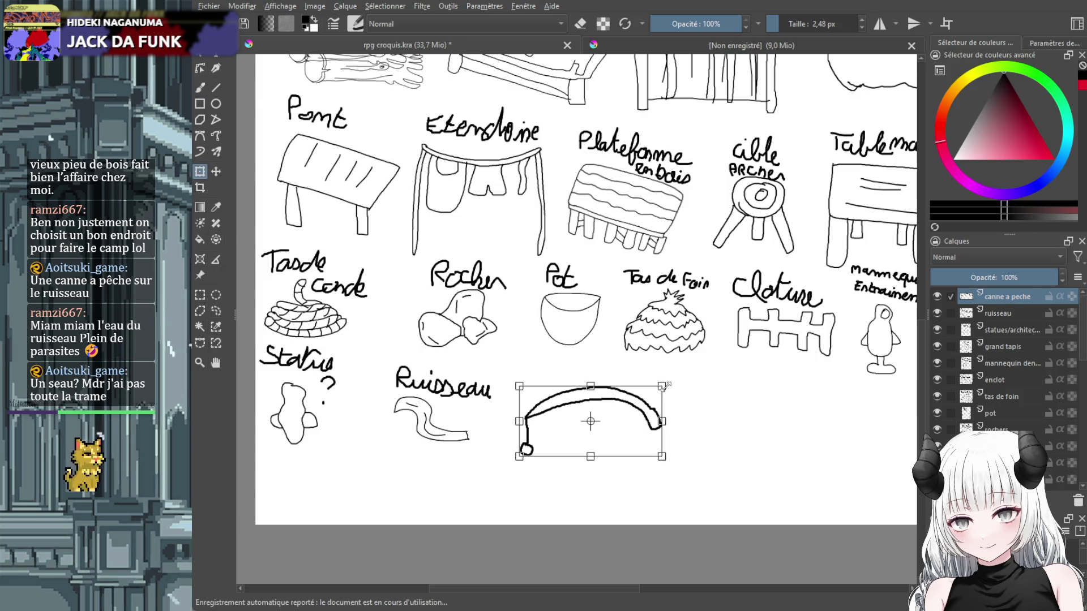
drag(665, 387, 578, 411)
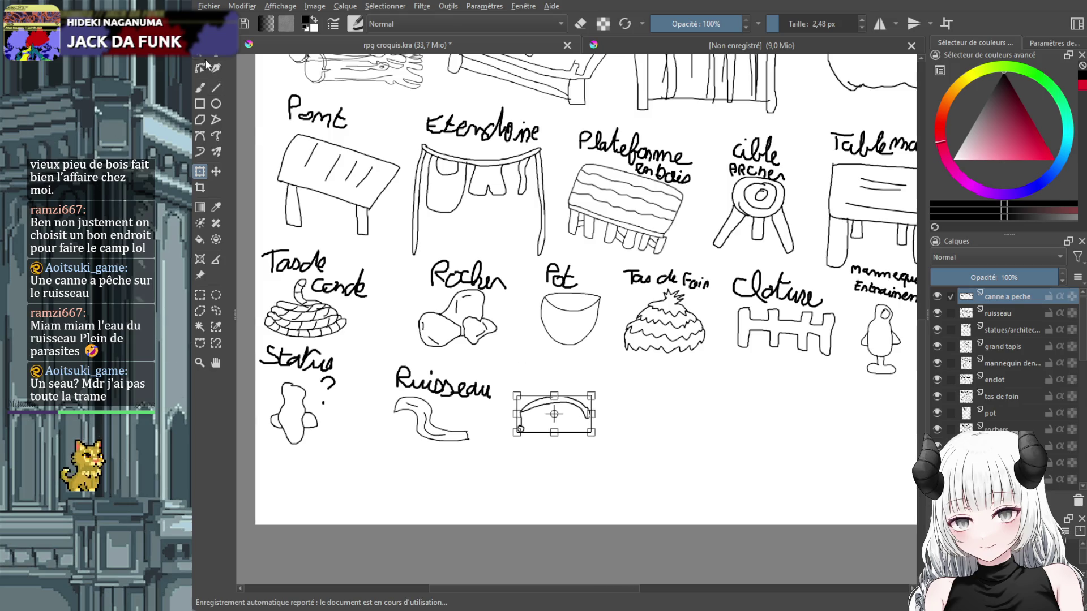
click(201, 88)
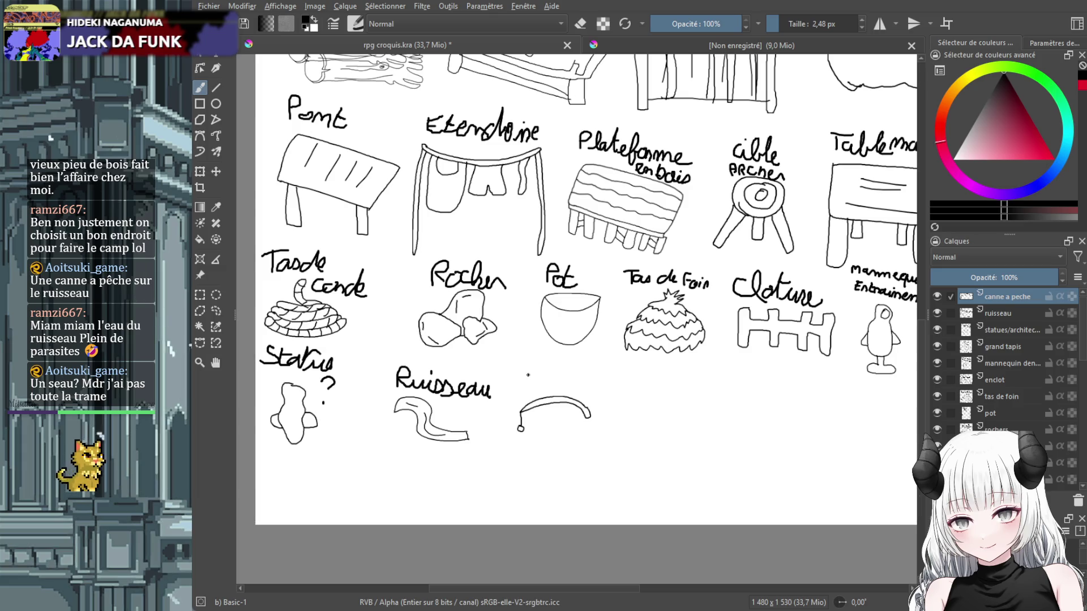
Handwrite 'Canne a Peche' above the rod, redoing the misplaced first attempt higher up.
mouse_move(528, 375)
mouse_down()
mouse_move(528, 388)
mouse_move(575, 390)
mouse_up()
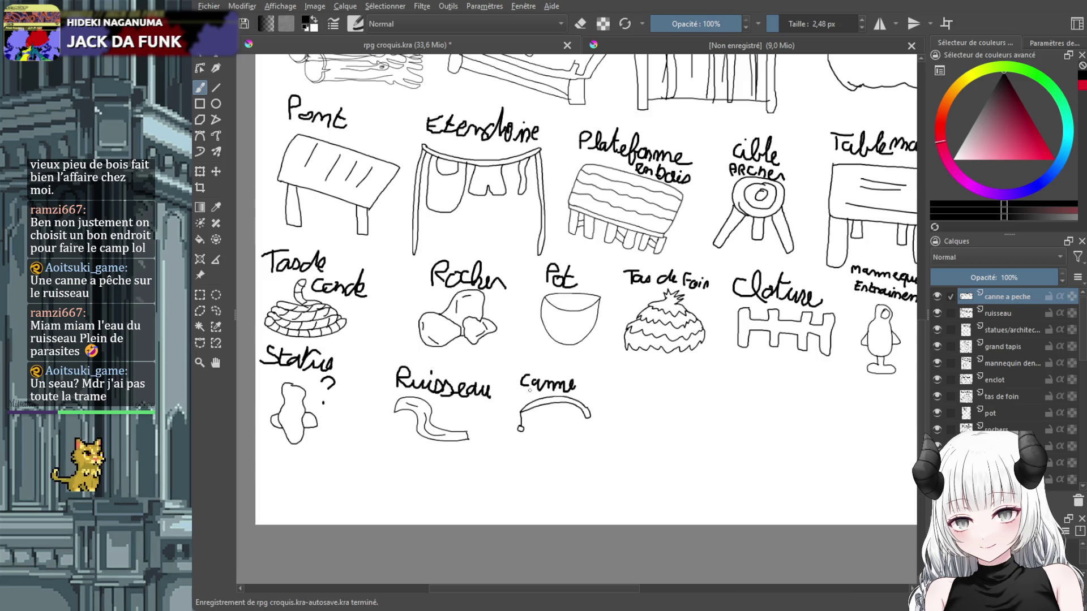
key(ctrl+z)
key(ctrl+z)
key(ctrl+z)
scroll(522, 373, up, 2)
scroll(522, 372, up, 2)
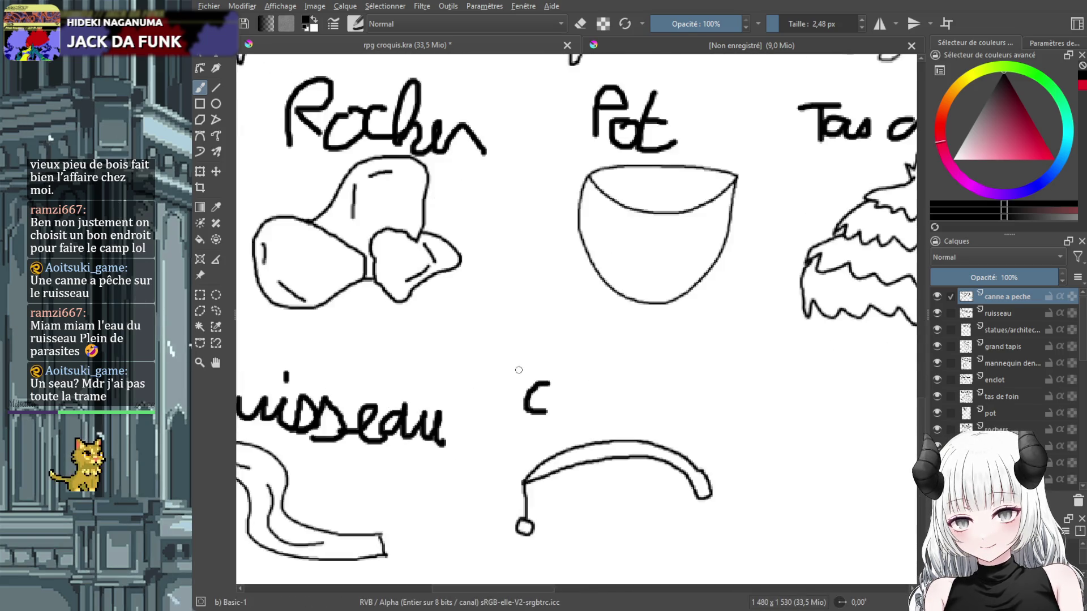
key(ctrl+z)
mouse_move(541, 339)
mouse_down()
mouse_move(518, 341)
mouse_move(566, 363)
mouse_move(658, 368)
mouse_up()
drag(580, 378, 591, 399)
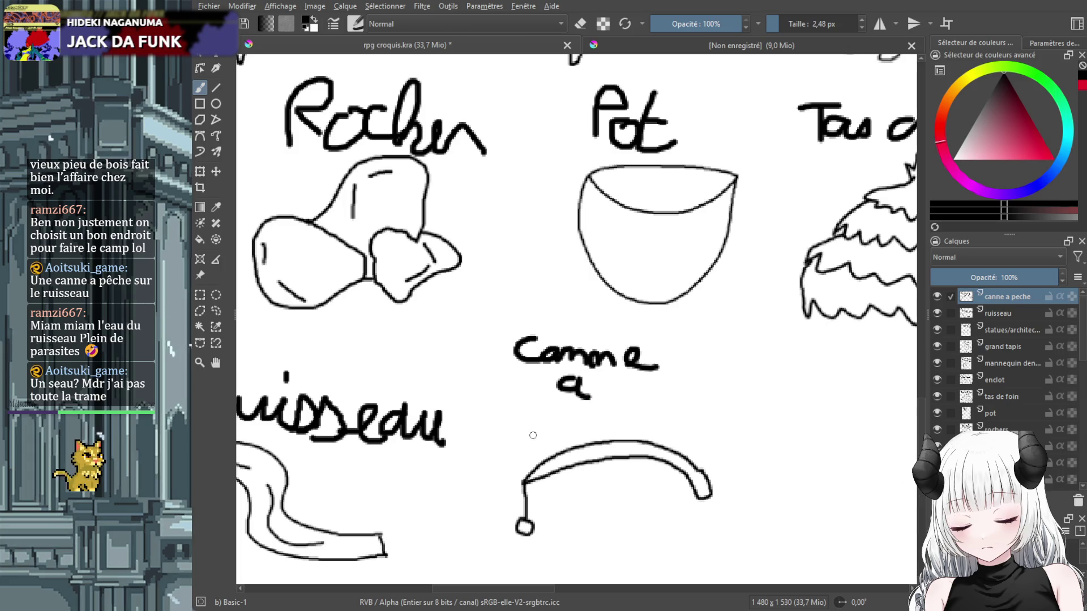
mouse_move(533, 435)
mouse_down()
mouse_move(536, 421)
mouse_move(569, 434)
mouse_move(606, 424)
mouse_move(642, 431)
mouse_up()
scroll(705, 423, down, 2)
scroll(706, 423, down, 2)
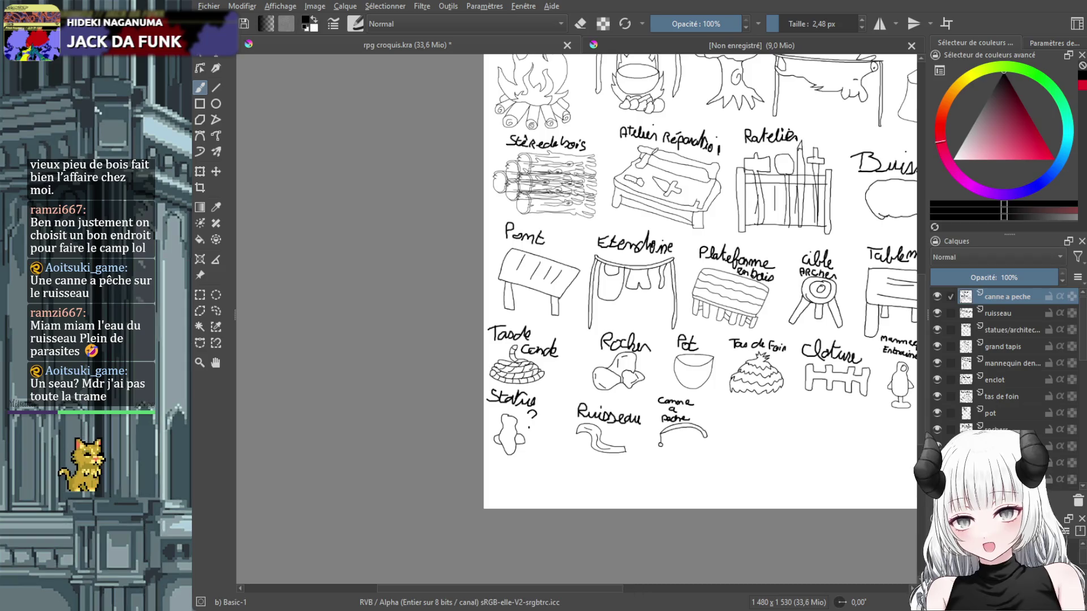
drag(602, 589, 686, 589)
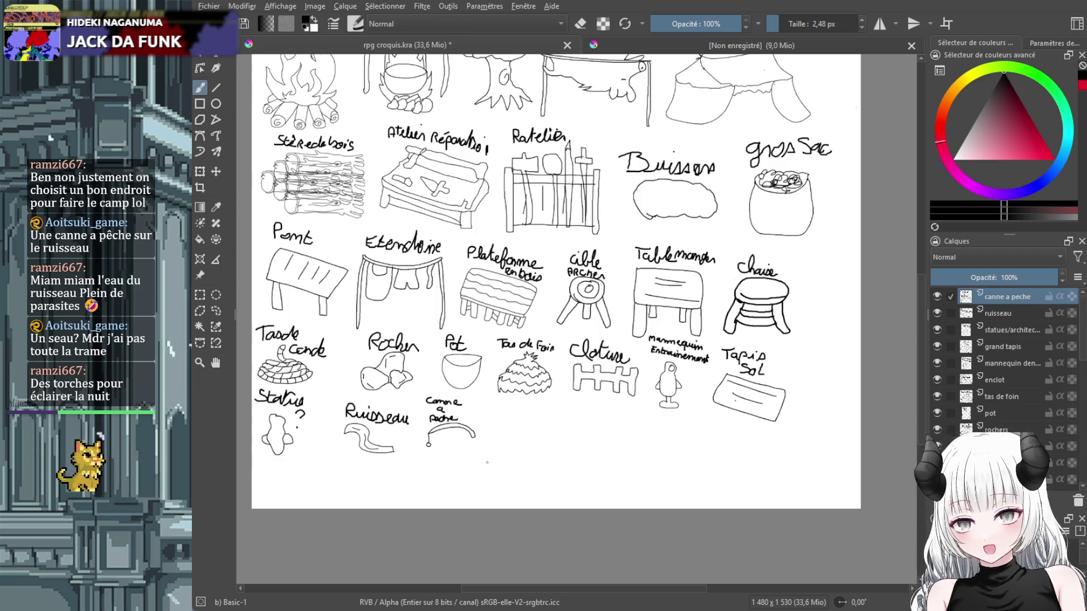
Add a new layer named 'seau'.
scroll(508, 418, up, 1)
key(Insert)
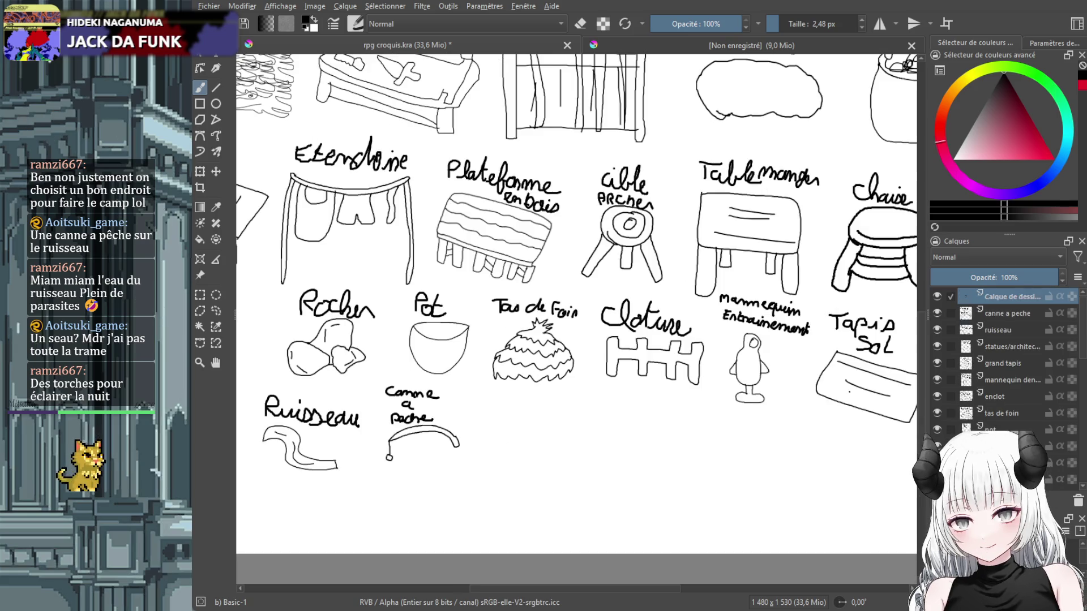
double_click(1005, 297)
text(seau)
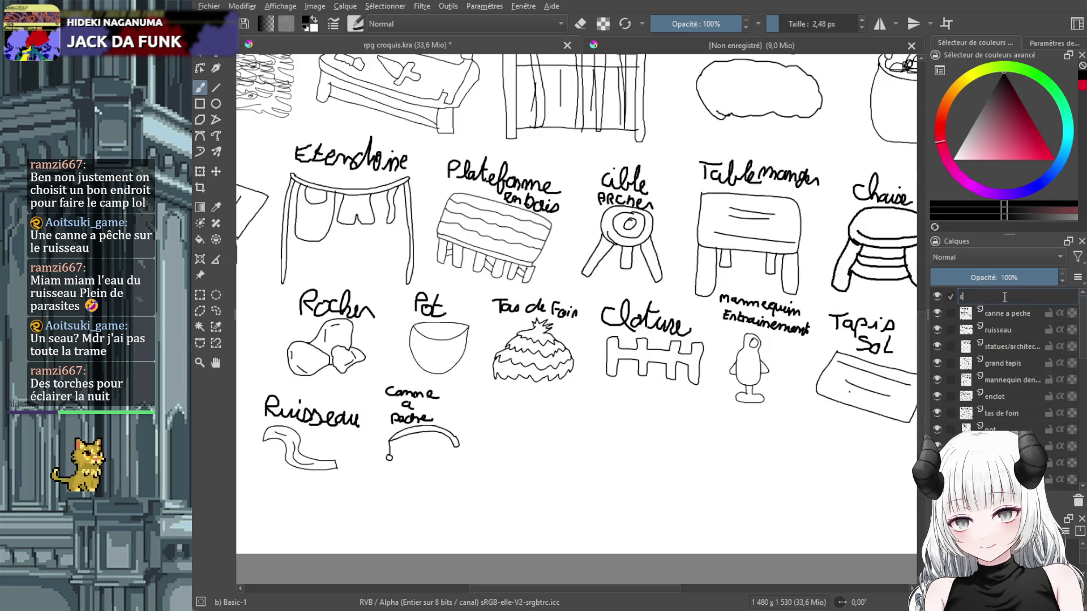
key(Return)
scroll(513, 390, up, 1)
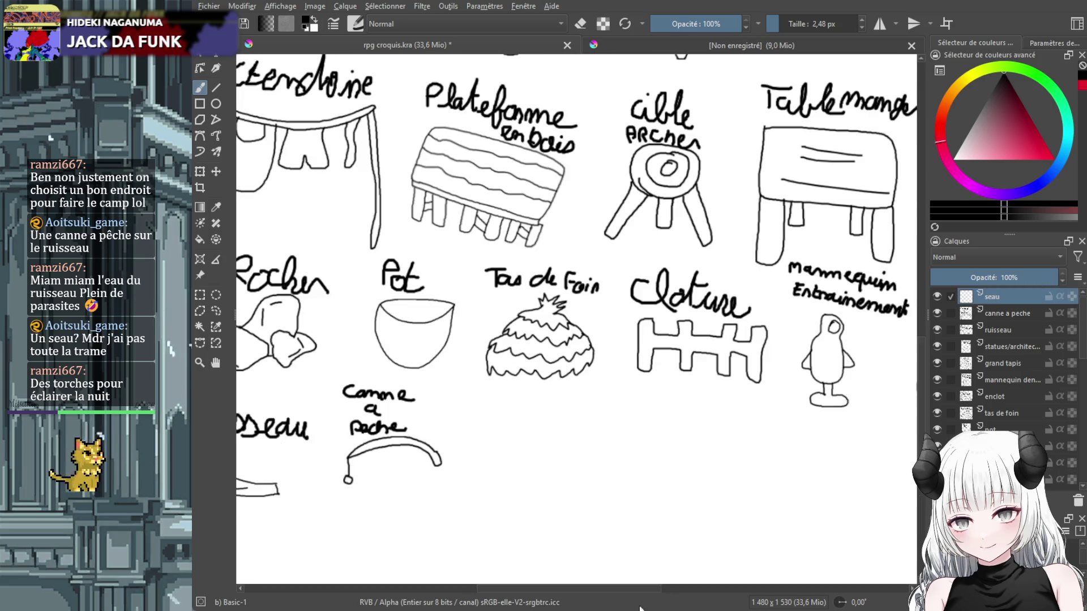
scroll(683, 473, left, 3)
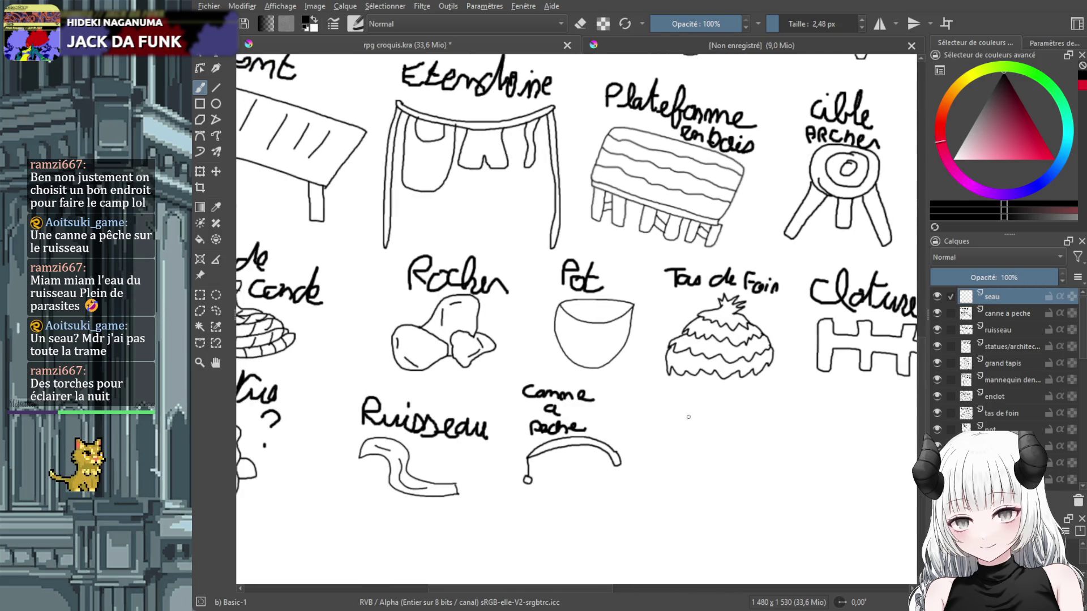
Sketch the bucket outline with two vertical stave lines.
drag(662, 400, 744, 413)
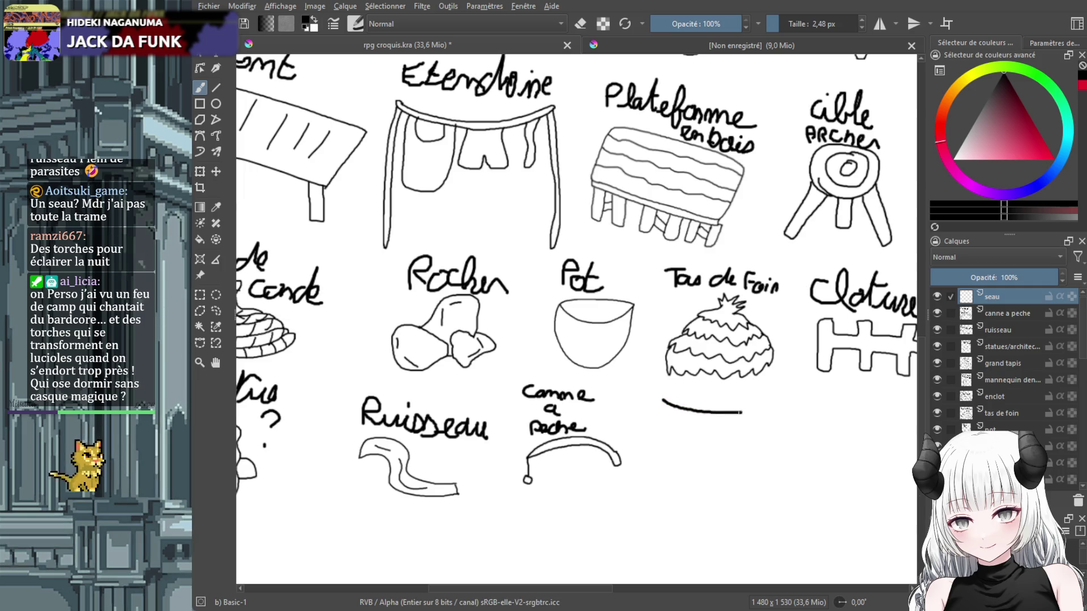
key(ctrl+z)
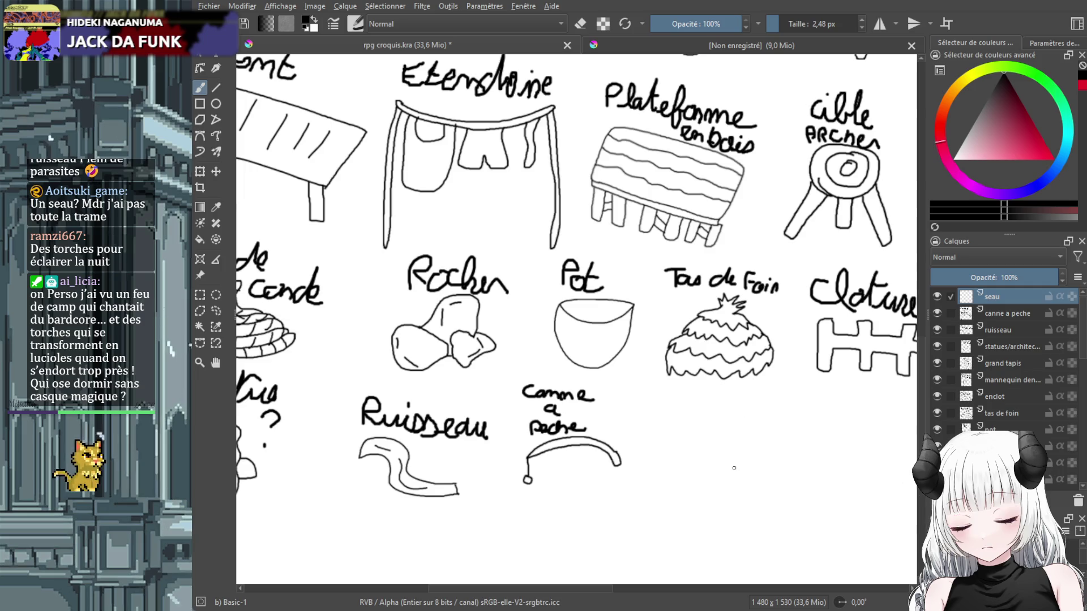
mouse_move(716, 453)
mouse_down()
mouse_move(833, 453)
mouse_move(716, 453)
mouse_move(809, 542)
mouse_move(833, 453)
mouse_move(794, 530)
mouse_up()
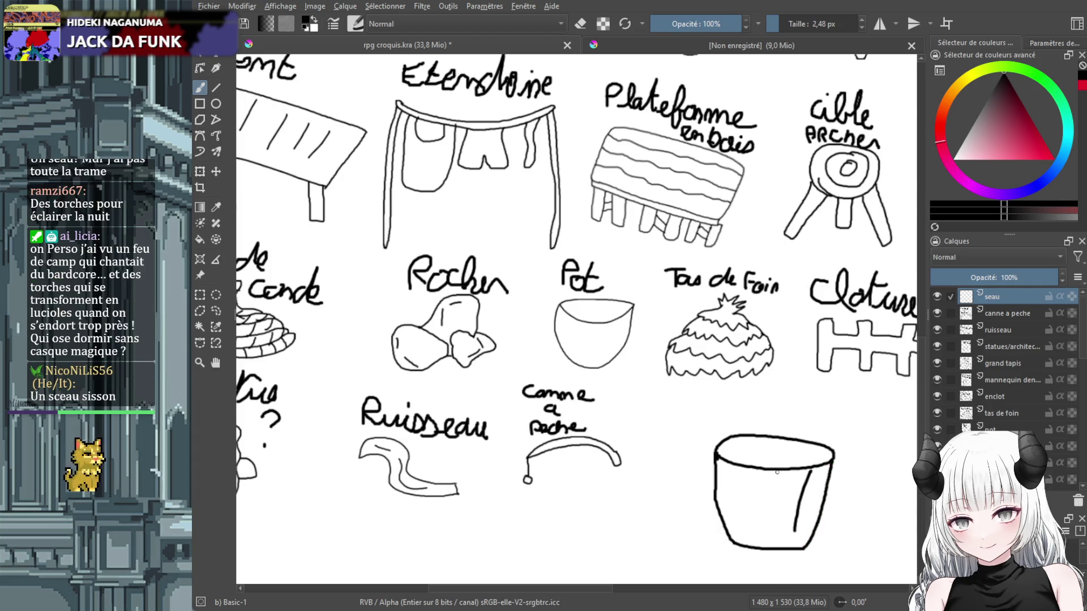
drag(774, 471, 769, 525)
mouse_move(743, 467)
mouse_down()
mouse_move(752, 527)
mouse_move(738, 517)
mouse_up()
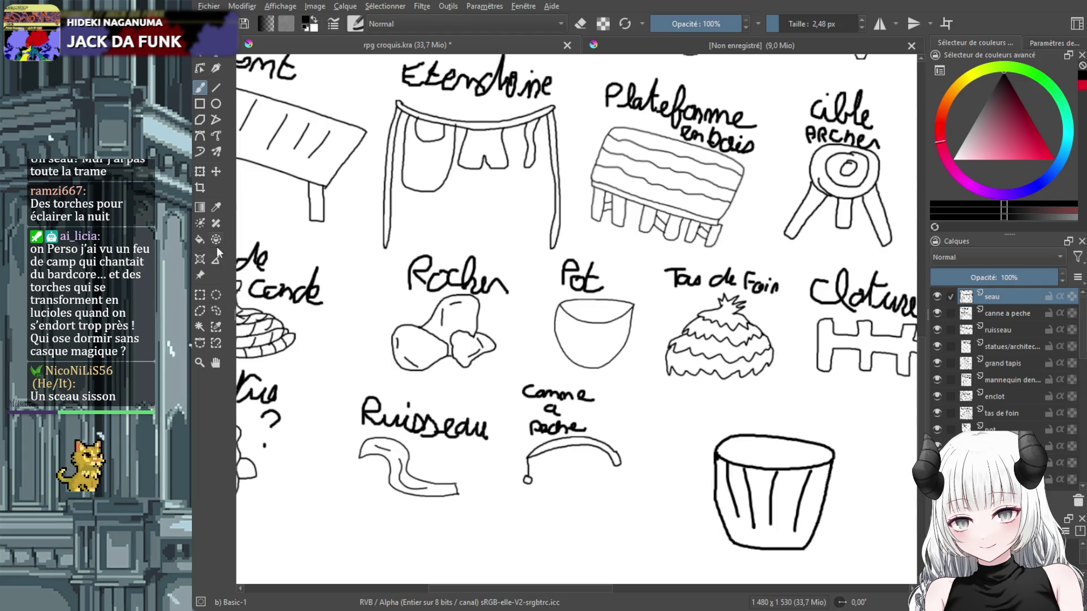
Shrink the bucket beside the fishing rod and write 'Seau' above it.
key(ctrl+t)
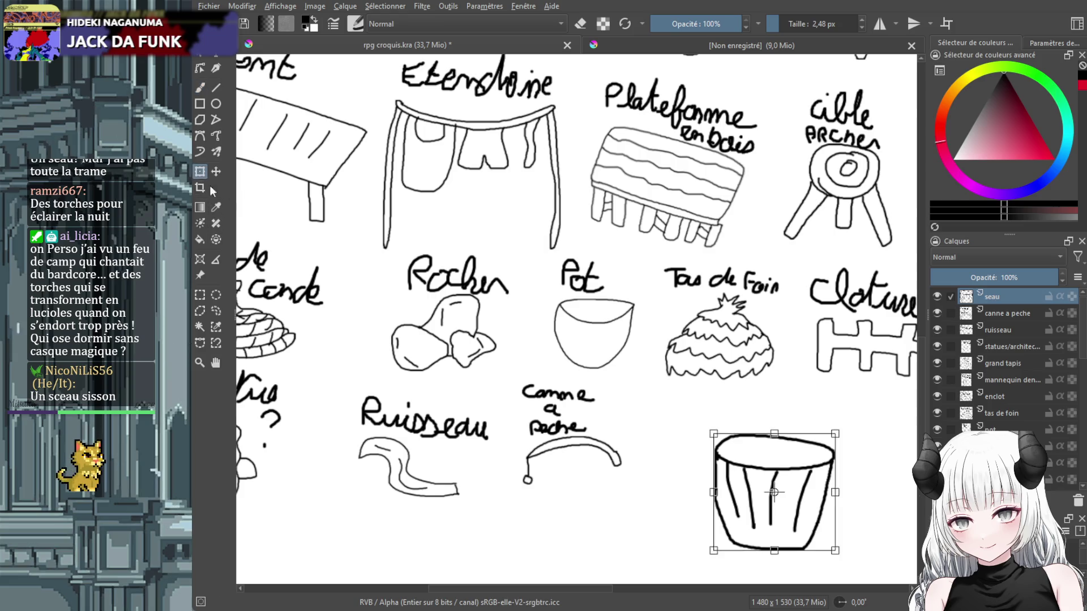
mouse_move(836, 433)
mouse_down()
mouse_move(775, 491)
mouse_move(724, 458)
mouse_move(702, 461)
mouse_up()
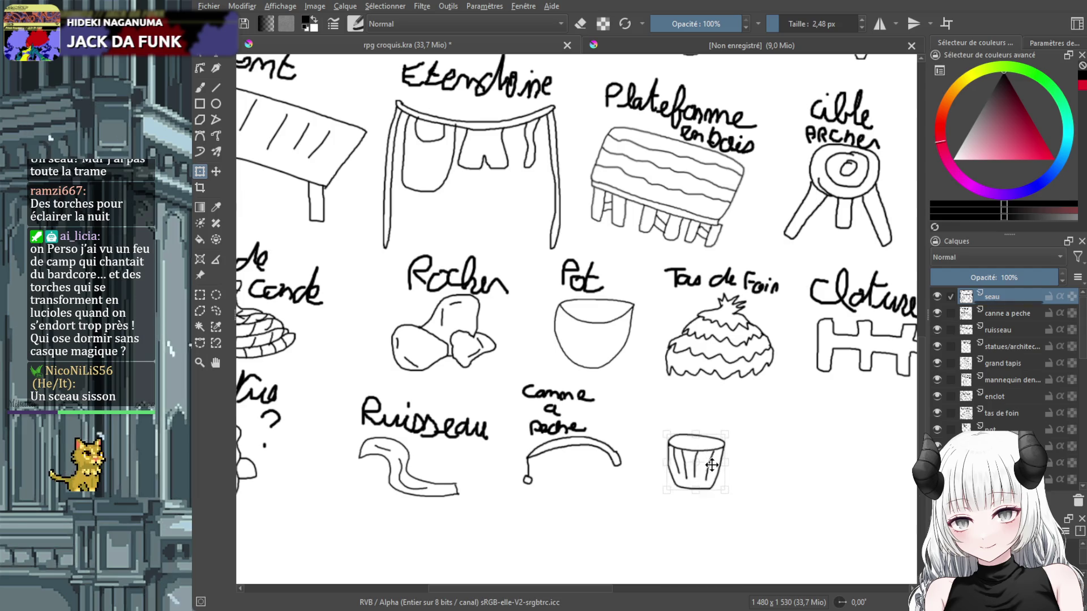
click(202, 88)
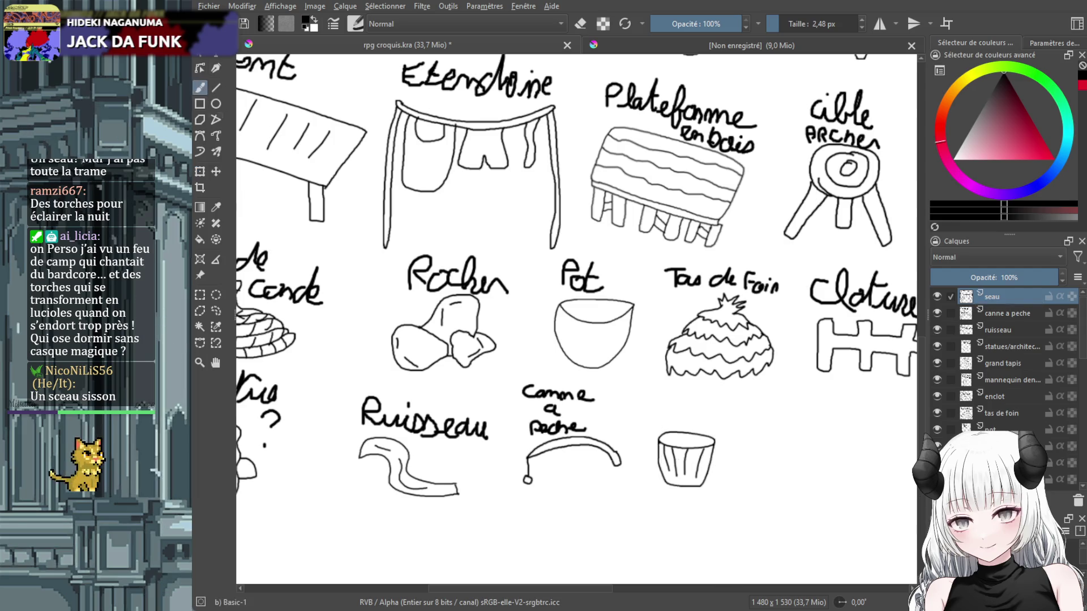
mouse_move(665, 398)
mouse_down()
mouse_move(647, 415)
mouse_move(707, 416)
mouse_up()
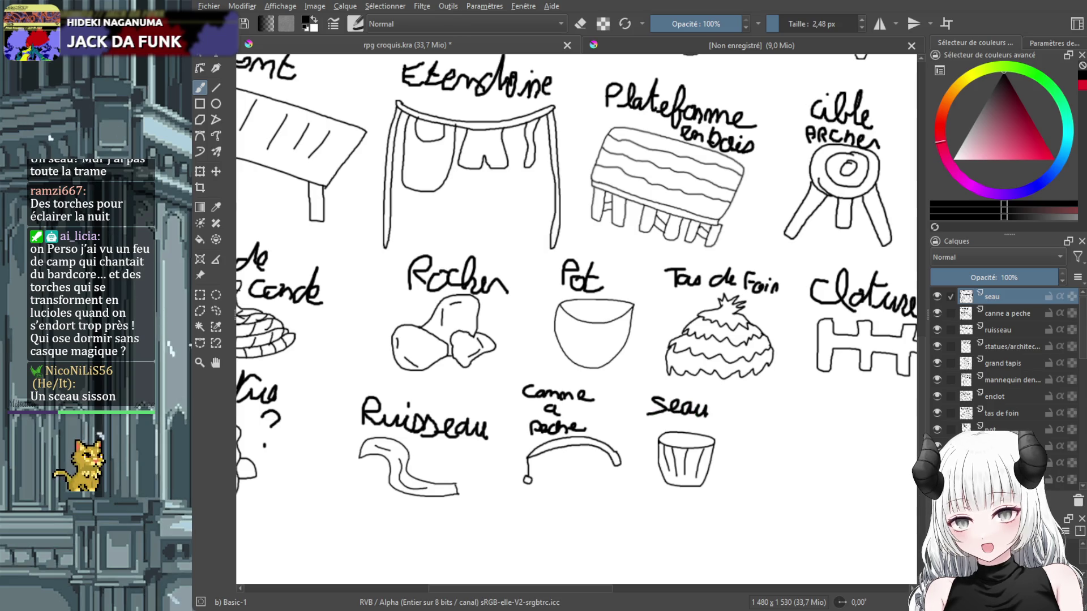
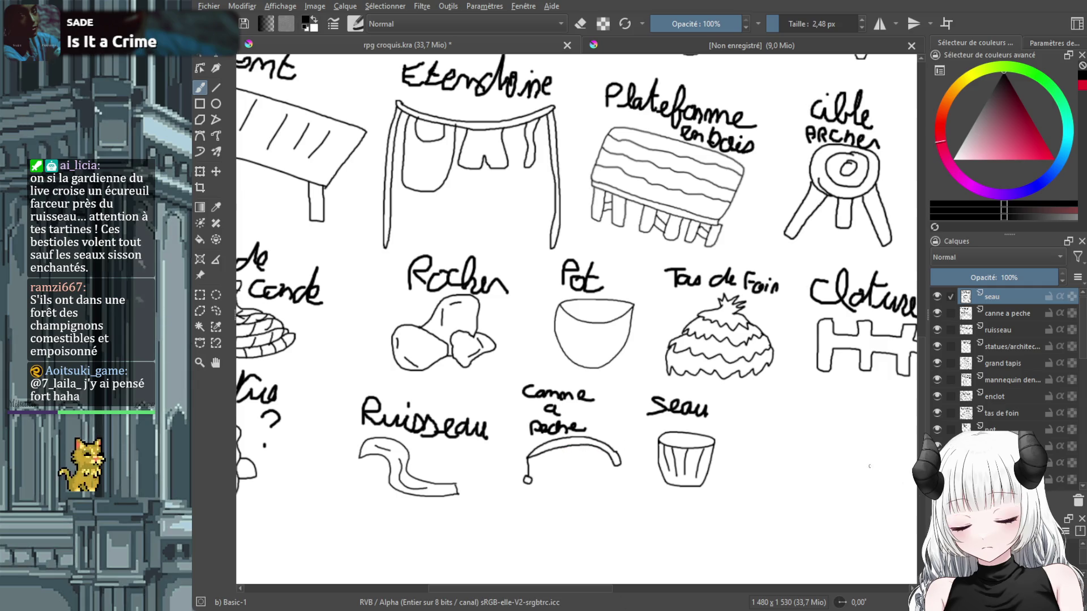
Add a new layer named 'grande torche' above the seau layer.
click(937, 501)
double_click(999, 298)
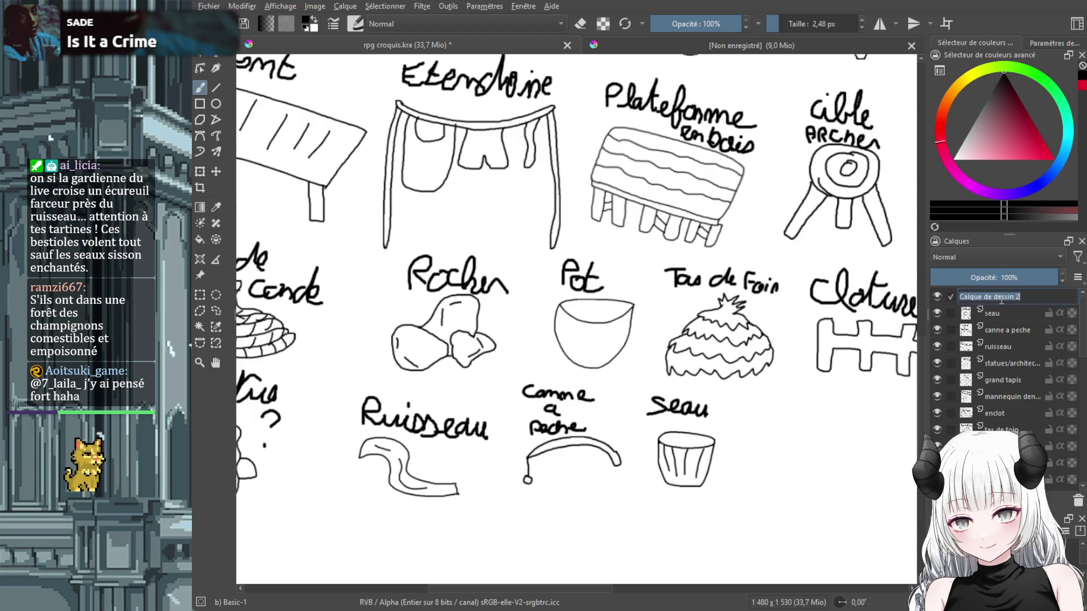
text(grande torche)
key(Return)
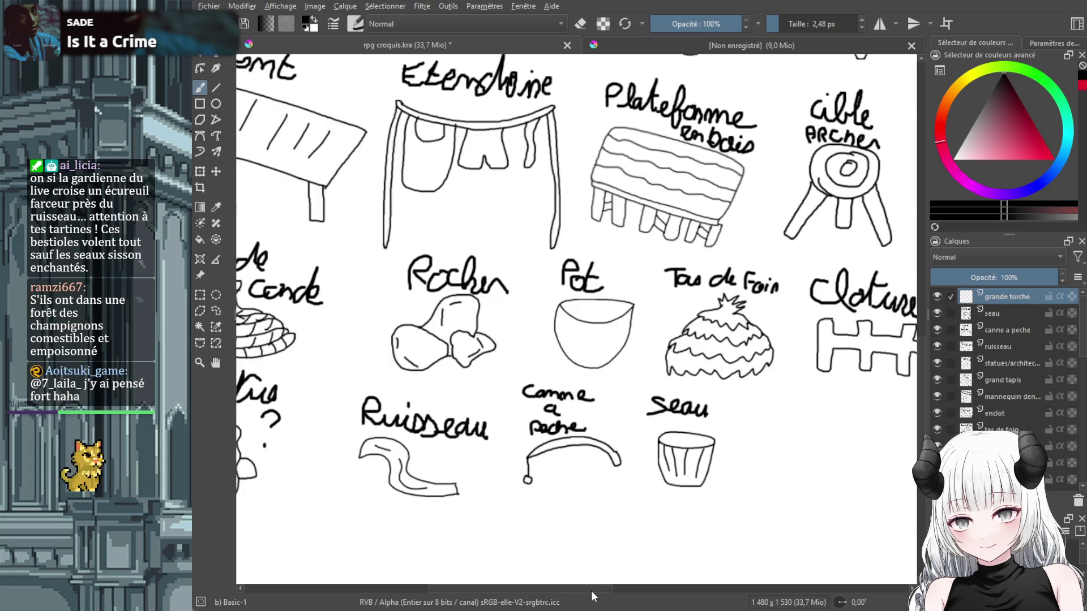
scroll(591, 590, right, 5)
scroll(921, 401, down, 1)
scroll(920, 405, down, 3)
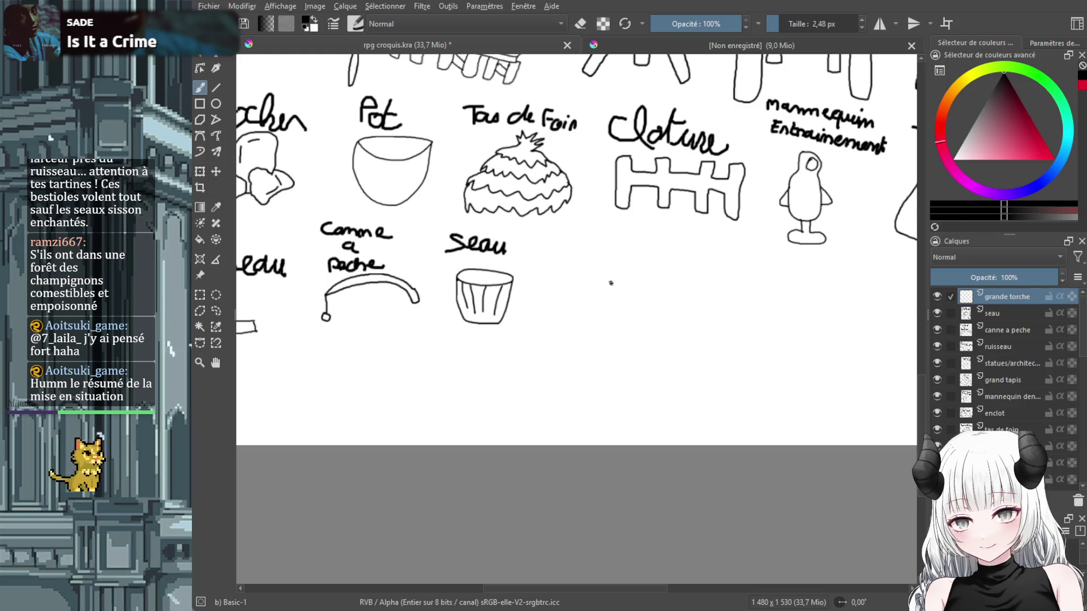
Draw the torch's banded oval bowl and a tall stand with splayed legs beside the bucket.
mouse_move(609, 281)
mouse_down()
mouse_move(689, 290)
mouse_move(610, 279)
mouse_move(672, 296)
mouse_up()
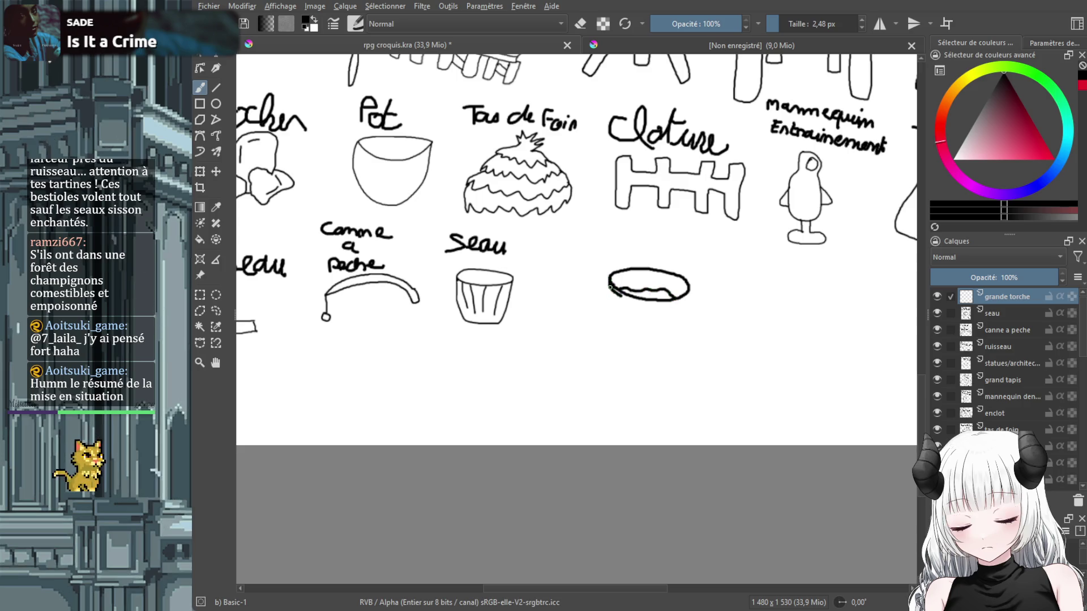
scroll(615, 298, up, 1)
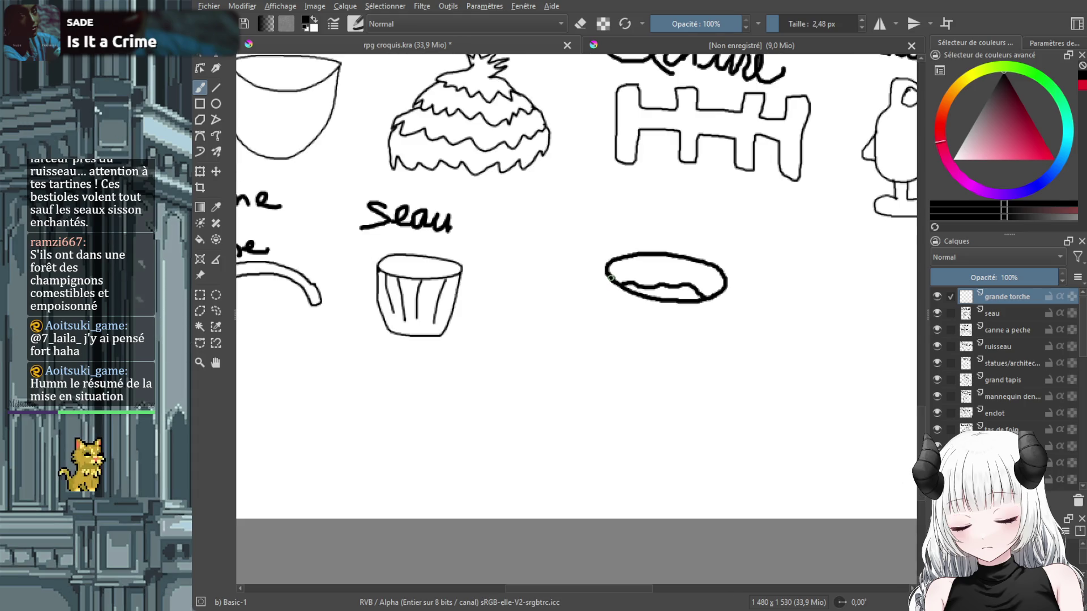
mouse_move(606, 268)
mouse_down()
mouse_move(603, 289)
mouse_move(706, 311)
mouse_move(725, 286)
mouse_up()
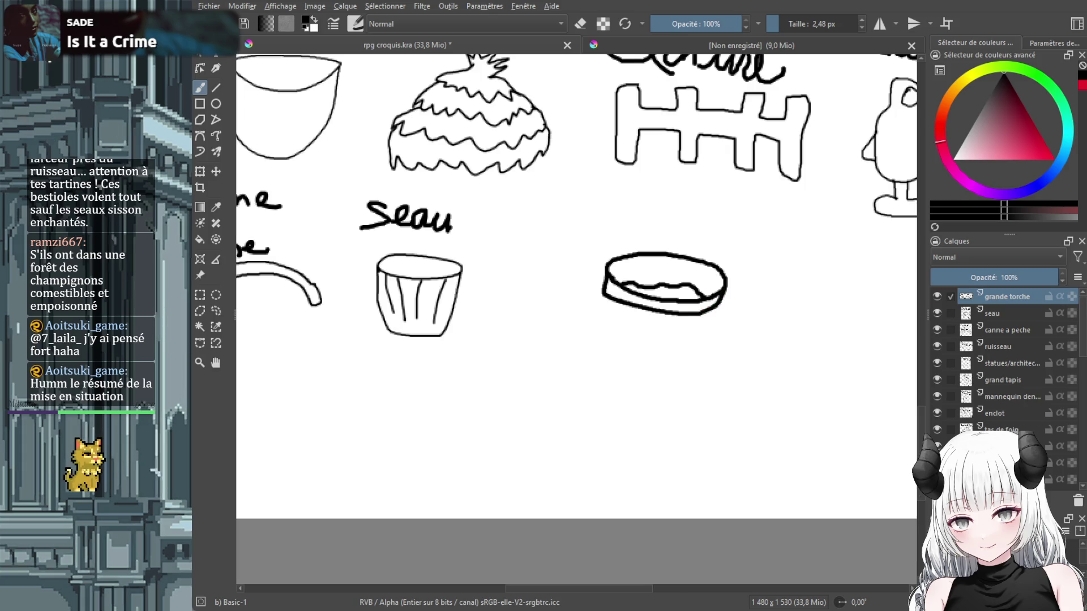
mouse_move(605, 292)
mouse_down()
mouse_move(606, 317)
mouse_move(717, 309)
mouse_move(605, 313)
mouse_up()
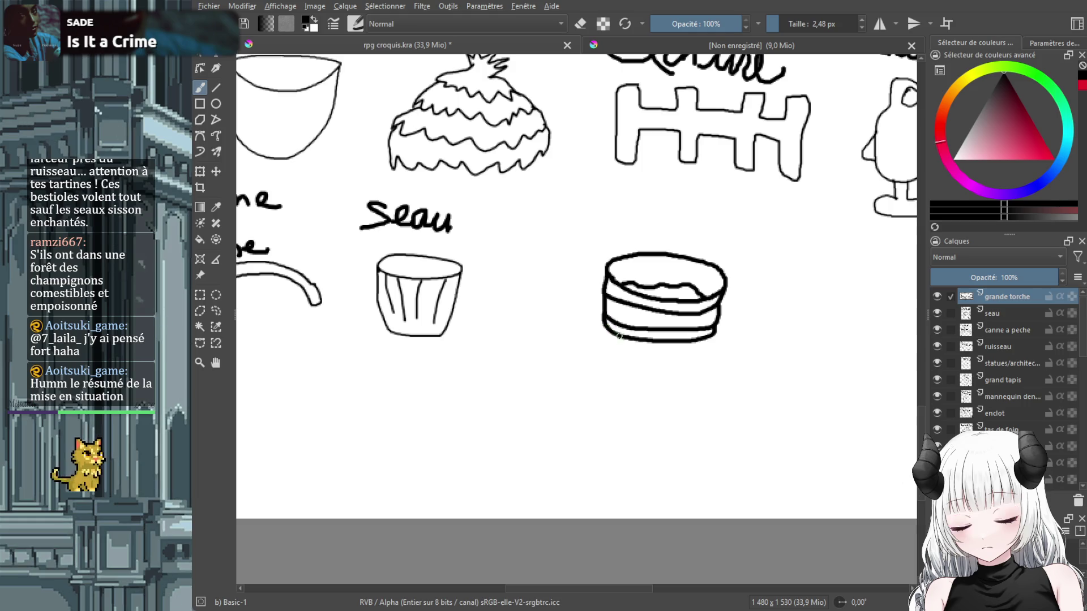
mouse_move(630, 340)
mouse_down()
mouse_move(601, 499)
mouse_move(649, 484)
mouse_up()
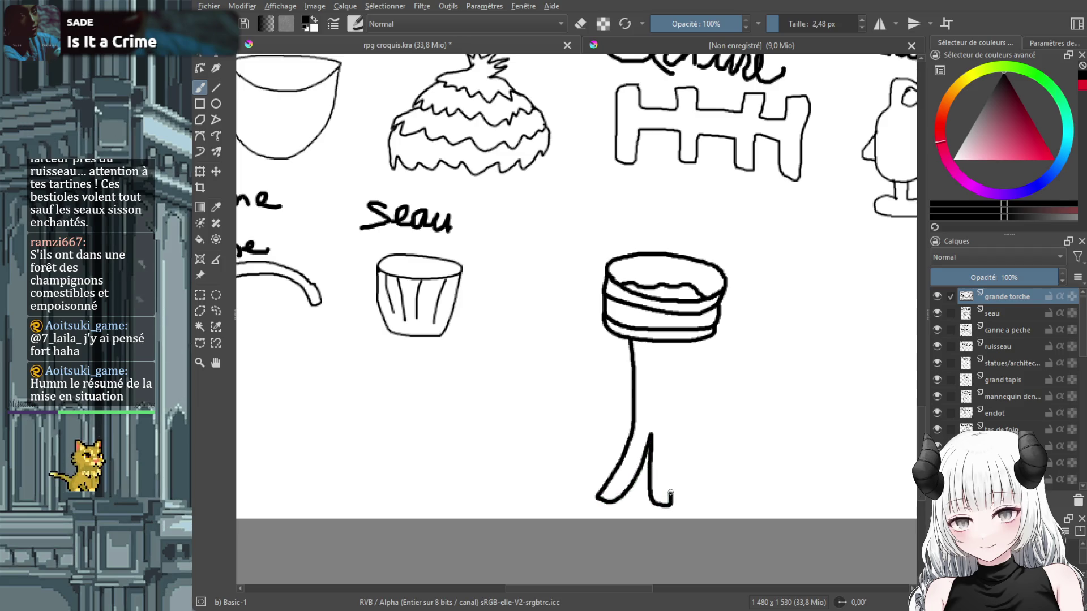
mouse_move(649, 484)
mouse_down()
mouse_move(678, 442)
mouse_move(699, 441)
mouse_move(690, 341)
mouse_up()
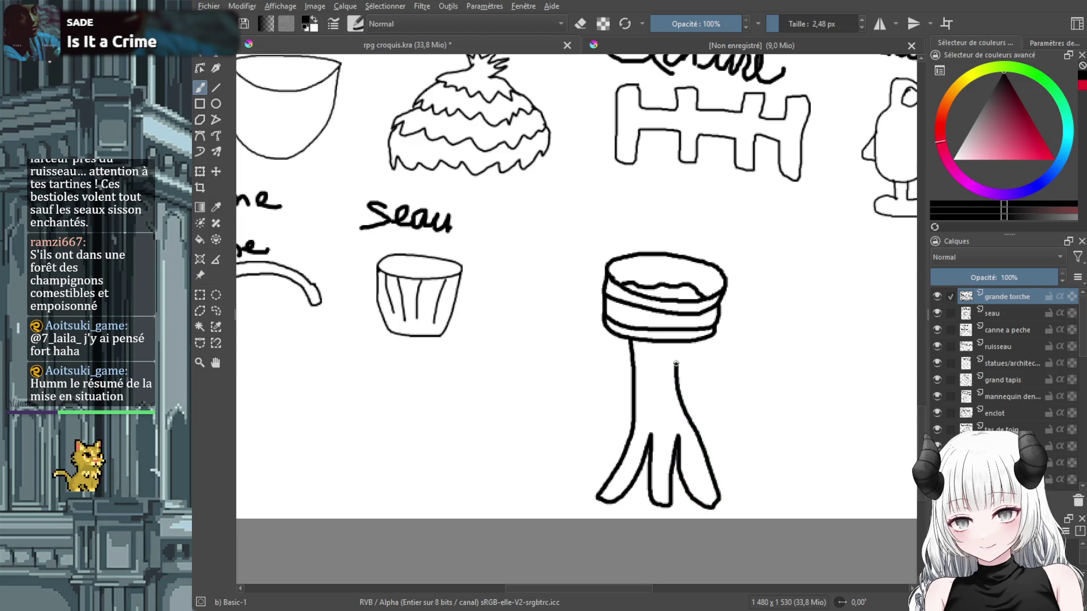
scroll(719, 357, down, 2)
scroll(719, 356, down, 2)
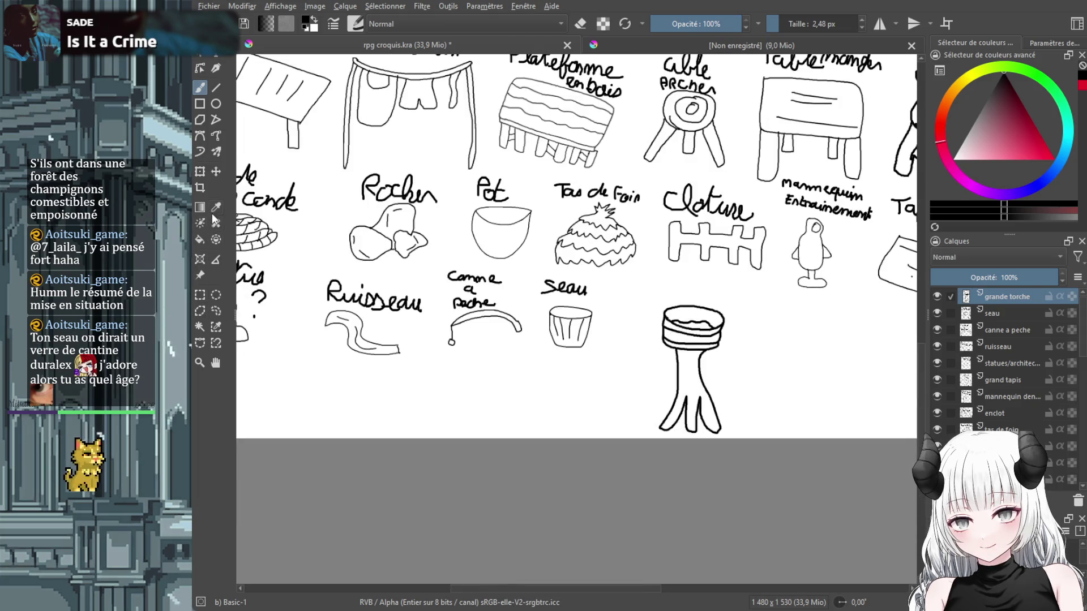
Scale the torch drawing down to about the bucket's size.
click(200, 172)
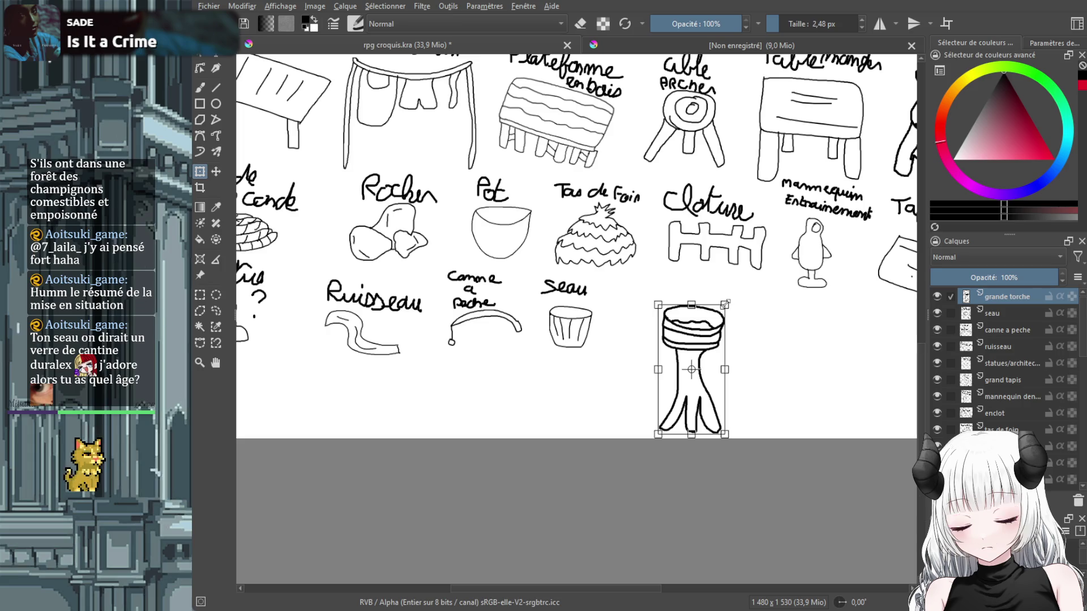
mouse_move(724, 305)
mouse_down()
mouse_move(665, 369)
mouse_move(631, 313)
mouse_up()
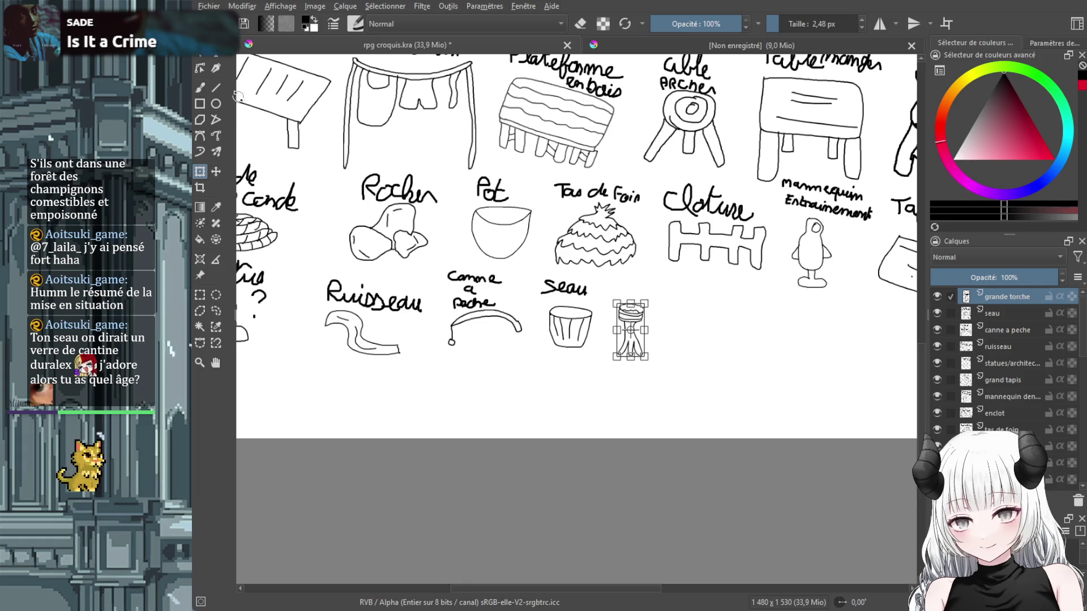
click(202, 86)
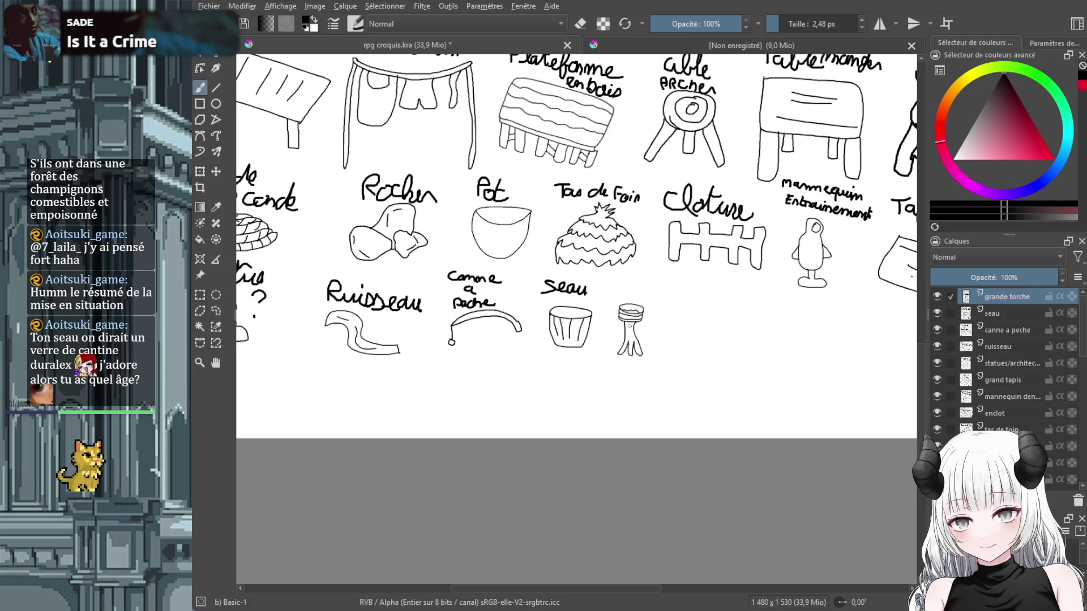
Handwrite the label 'Grande Torche' above the torch.
scroll(629, 323, up, 2)
scroll(629, 322, up, 2)
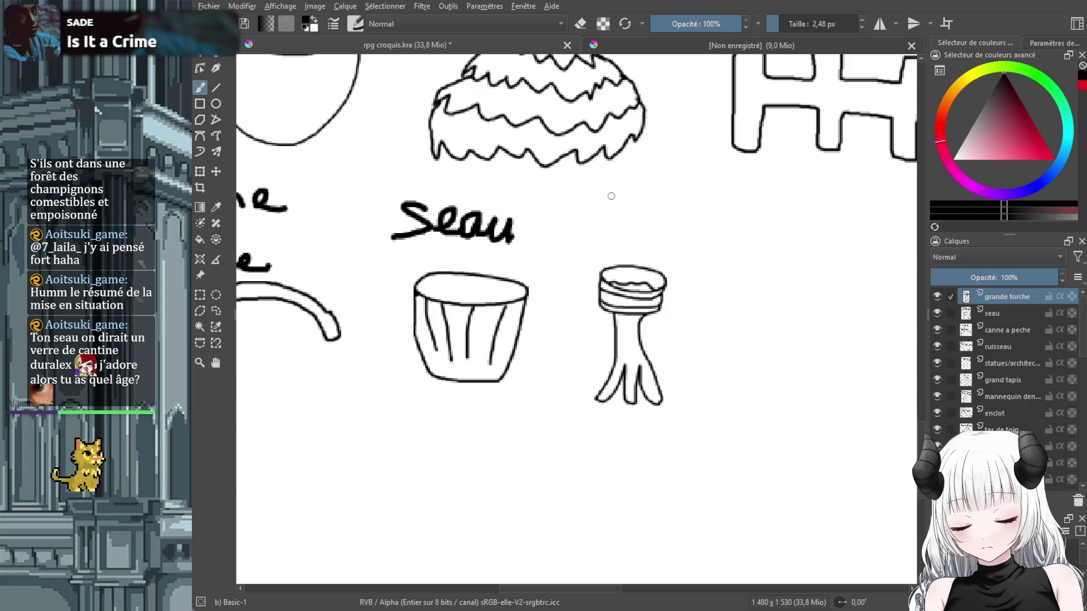
mouse_move(610, 188)
mouse_down()
mouse_move(602, 210)
mouse_move(601, 202)
mouse_move(722, 224)
mouse_up()
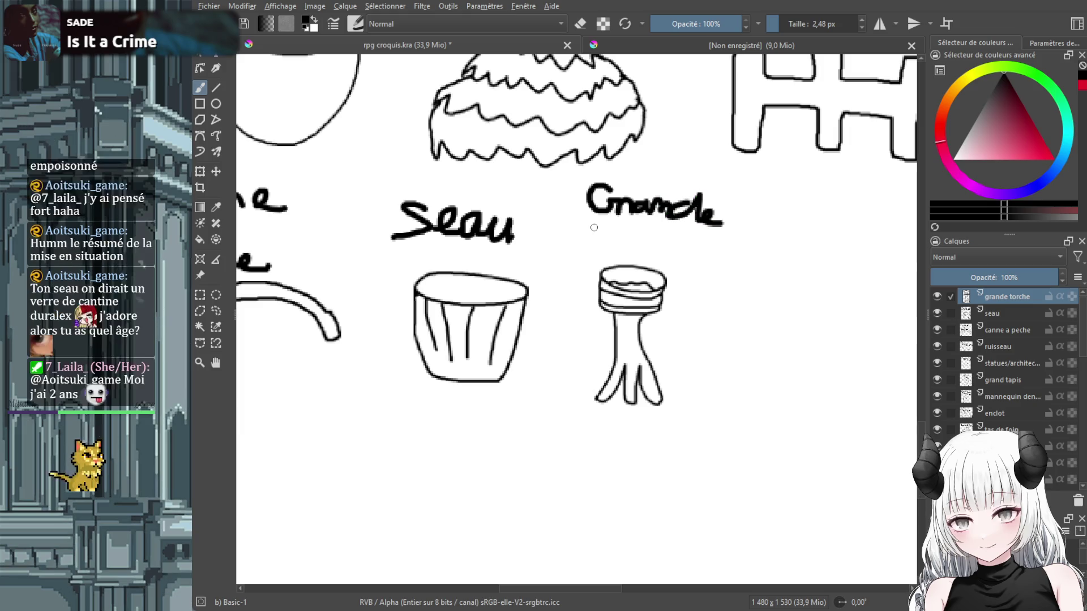
drag(591, 231, 591, 250)
mouse_move(579, 232)
mouse_down()
mouse_move(615, 228)
mouse_move(657, 252)
mouse_move(673, 244)
mouse_move(718, 263)
mouse_up()
click(674, 250)
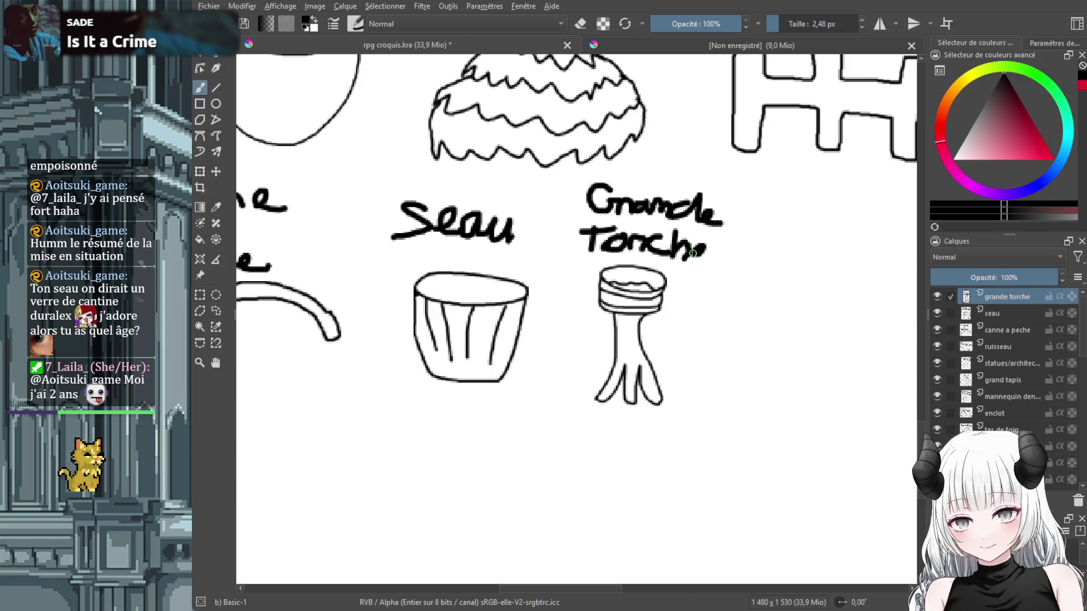
scroll(732, 320, down, 2)
scroll(733, 320, down, 1)
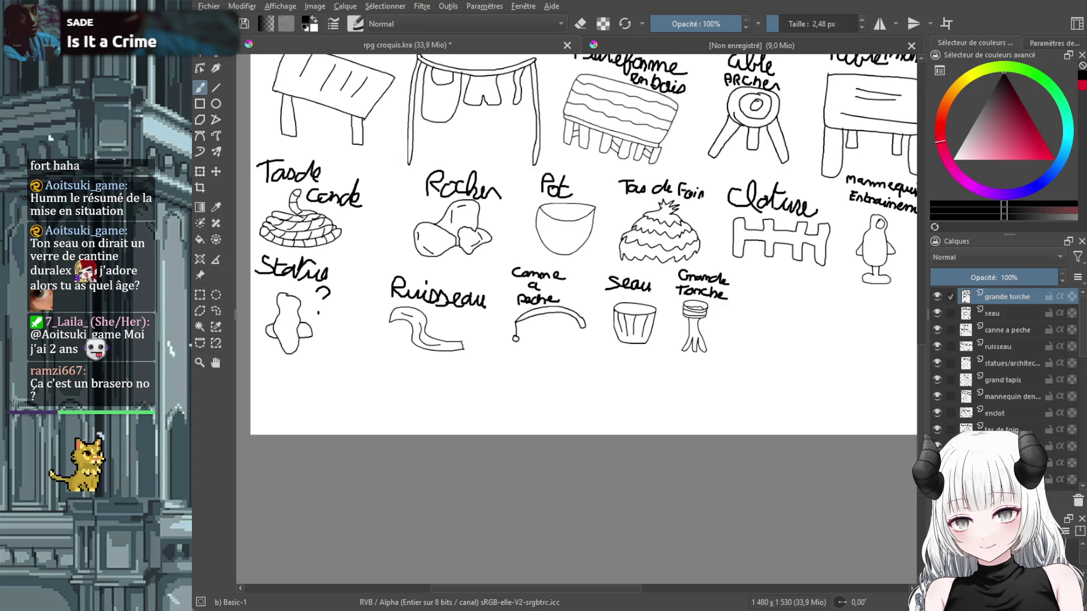
Add a new layer at the top named 'champignons'.
scroll(793, 343, up, 3)
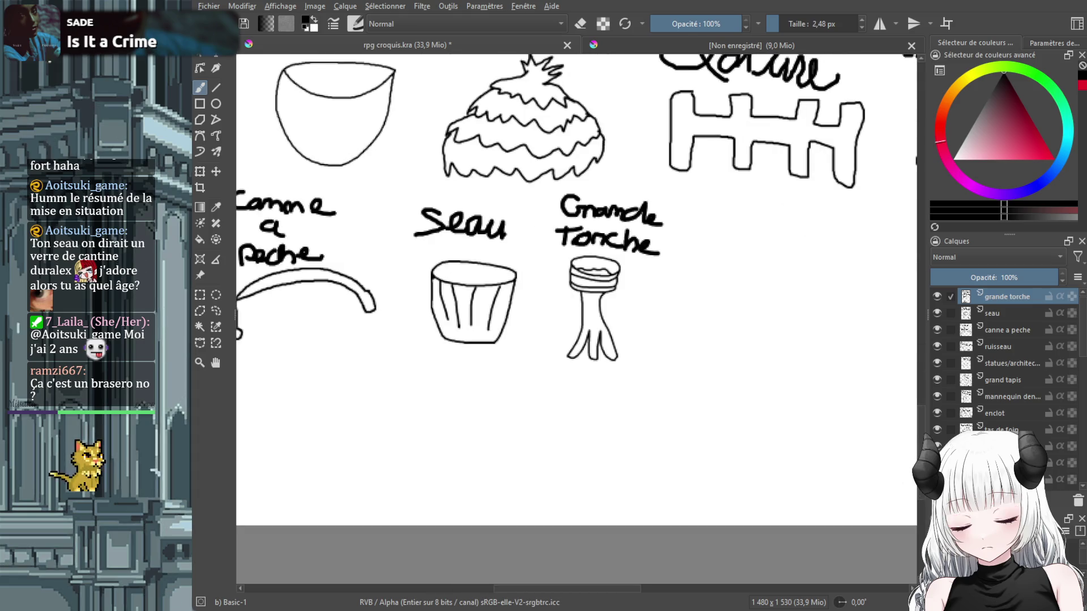
key(Insert)
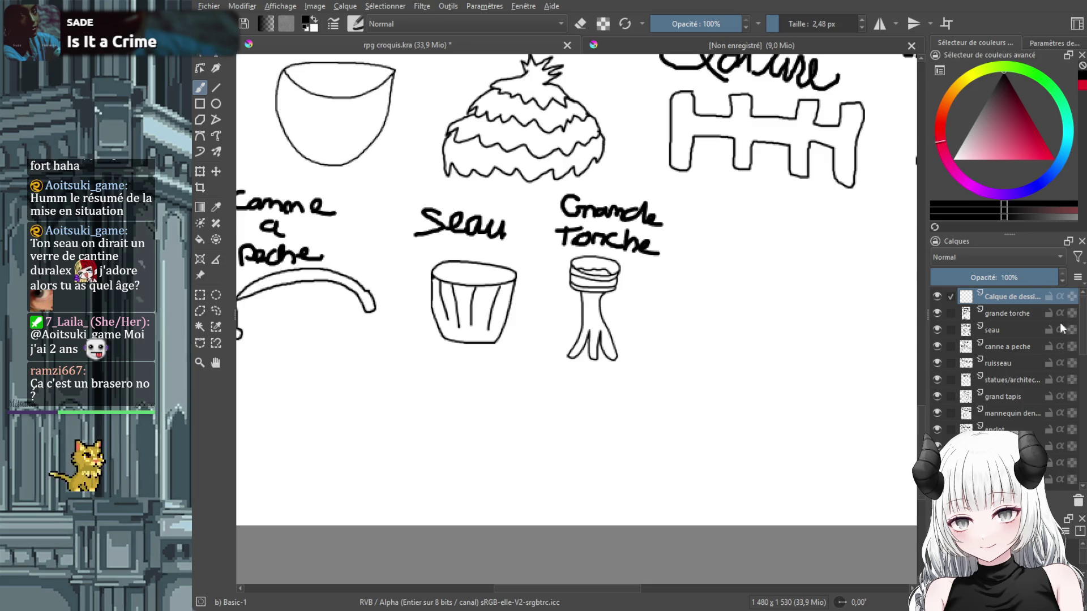
double_click(1018, 296)
text(champignon)
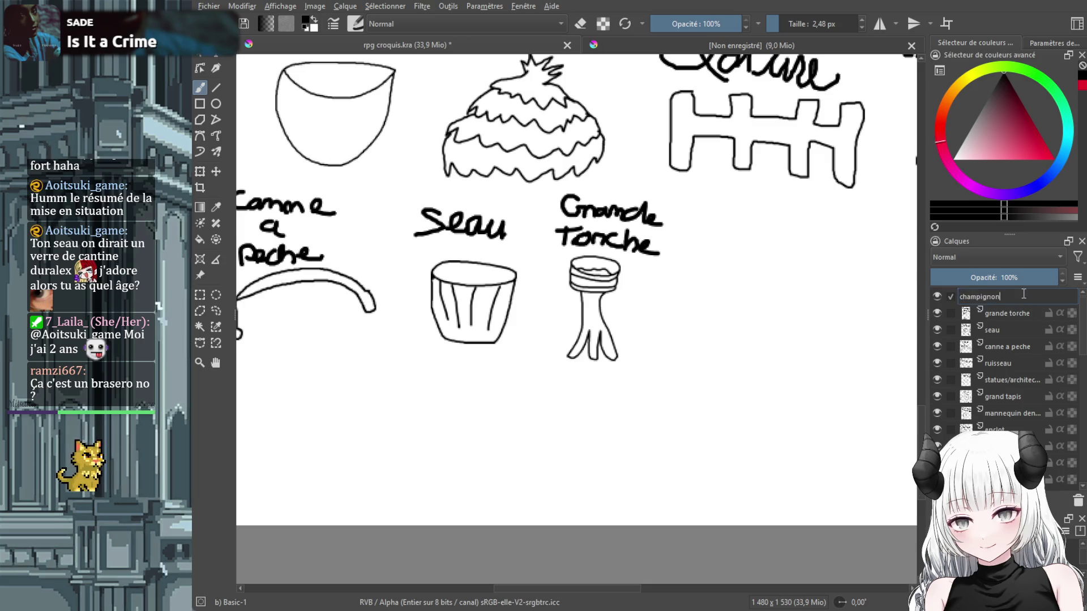
key(Return)
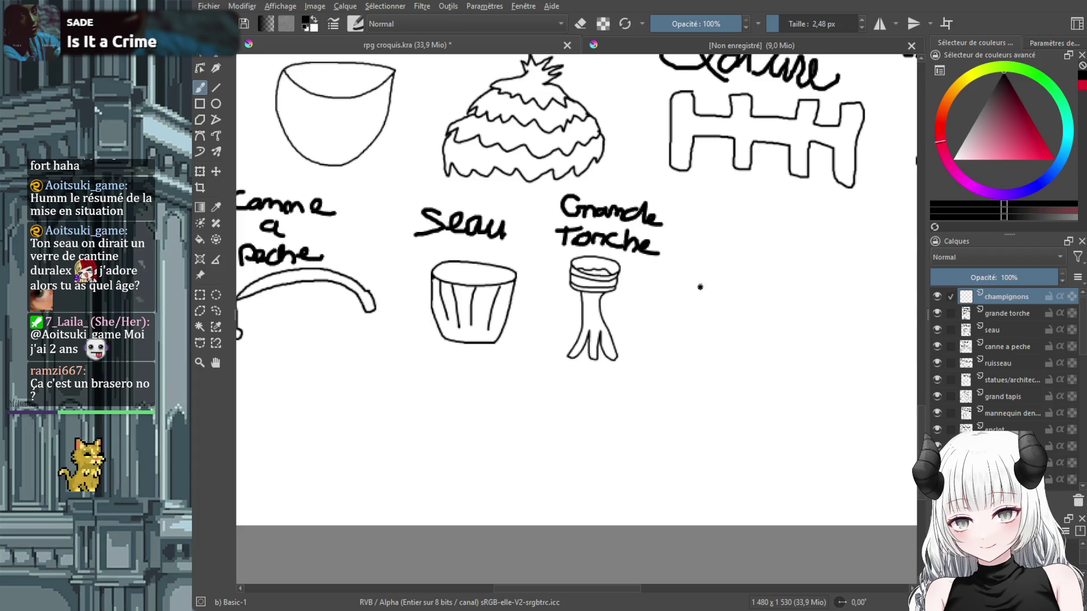
Draw a capped mushroom with a second small one, then scale them down beside Grande Torche.
drag(700, 287, 723, 287)
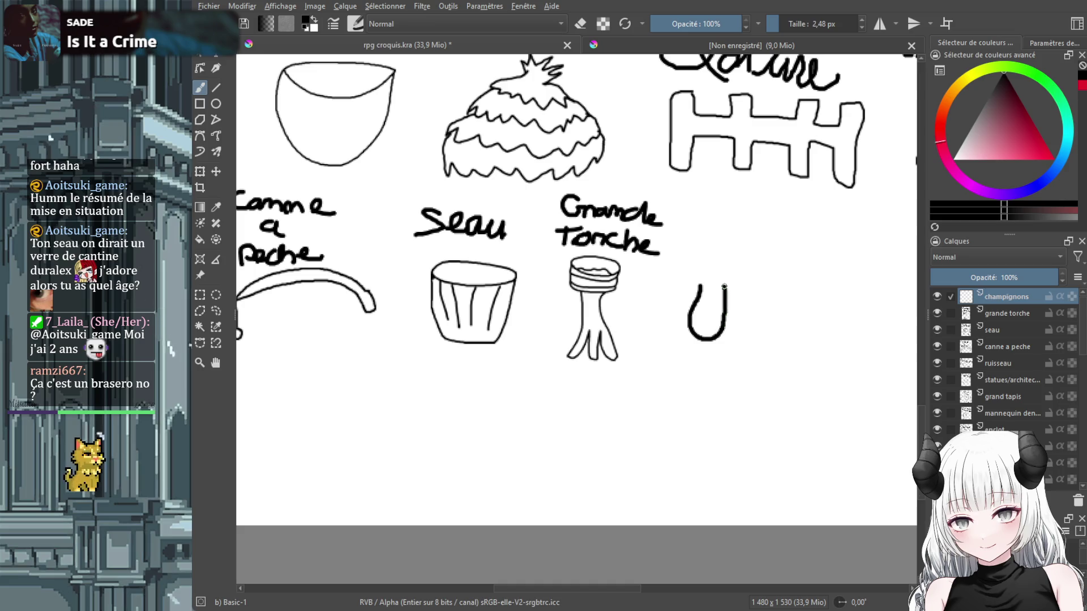
mouse_move(671, 269)
mouse_down()
mouse_move(742, 286)
mouse_move(752, 272)
mouse_up()
mouse_move(738, 247)
mouse_down()
mouse_move(679, 259)
mouse_move(680, 274)
mouse_up()
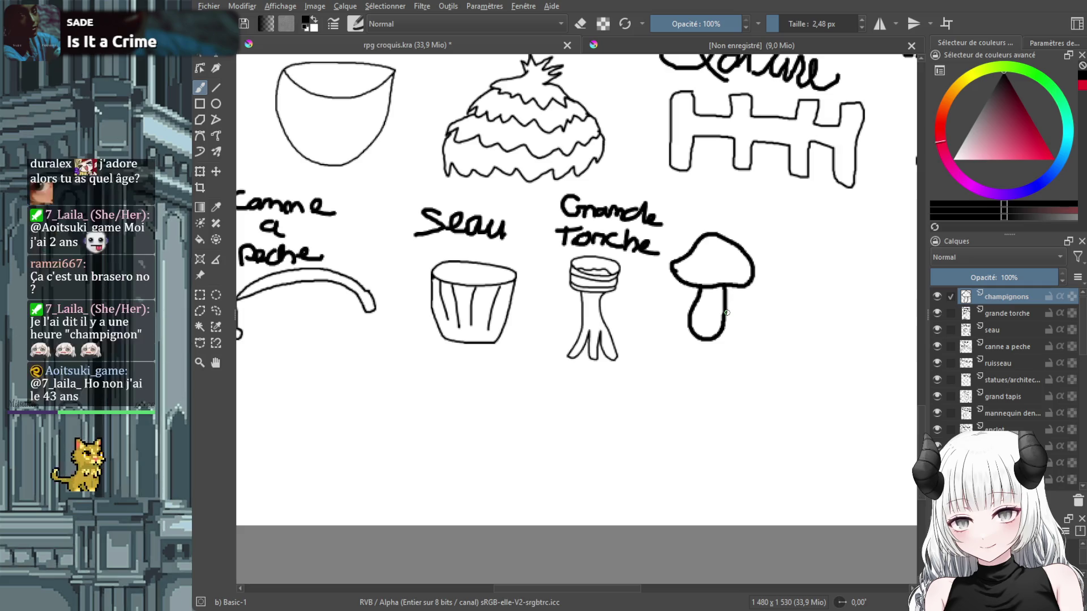
mouse_move(725, 327)
mouse_down()
mouse_move(752, 316)
mouse_move(730, 296)
mouse_up()
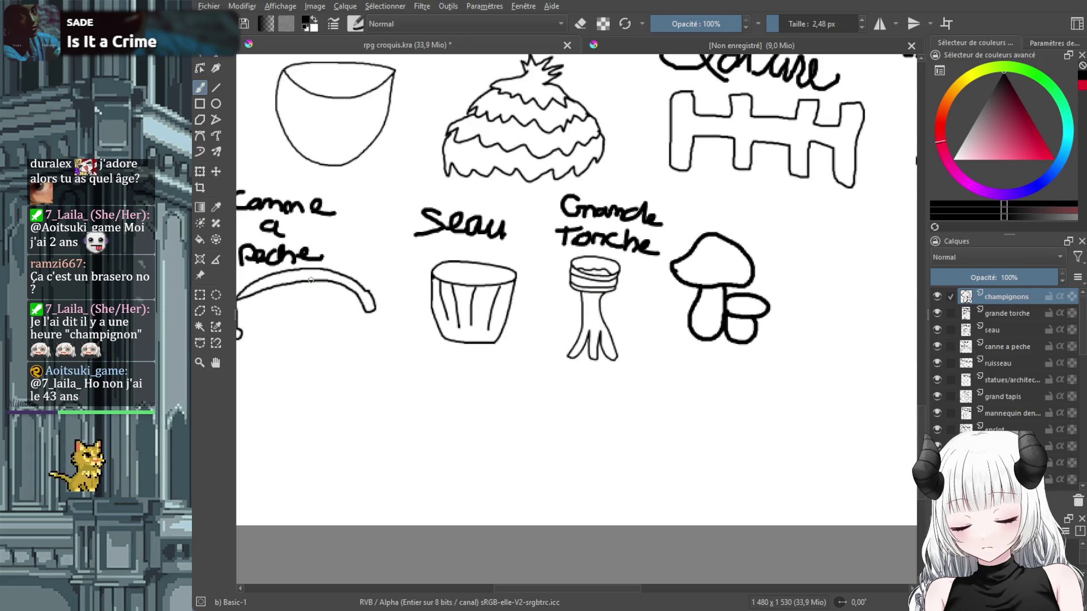
click(201, 171)
mouse_move(665, 228)
mouse_down()
mouse_move(715, 282)
mouse_move(721, 311)
mouse_move(722, 301)
mouse_up()
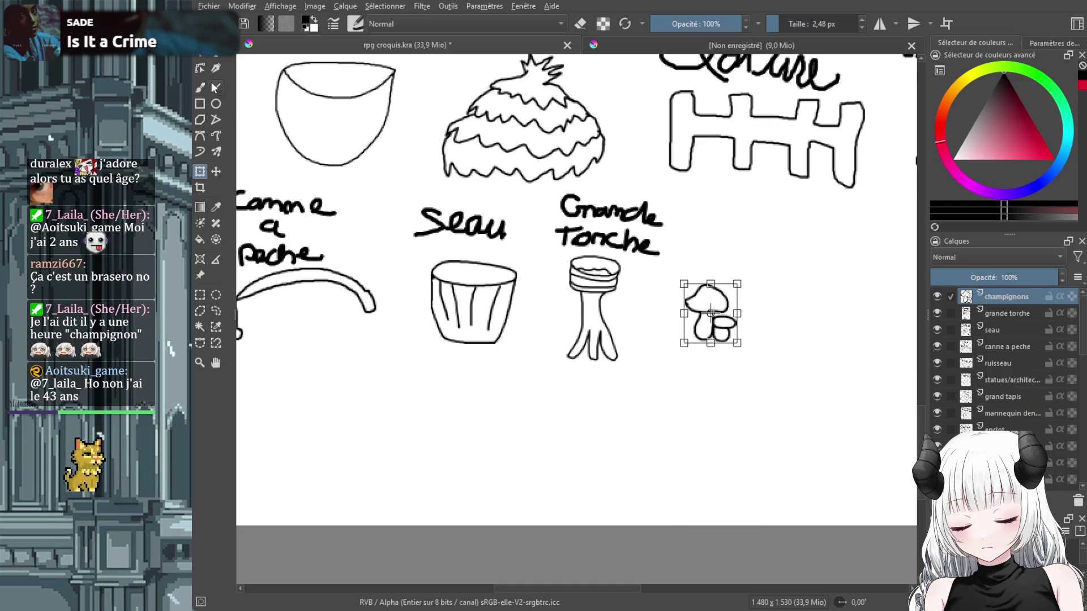
Start the mushroom's label, then undo the misspelled strokes.
click(202, 87)
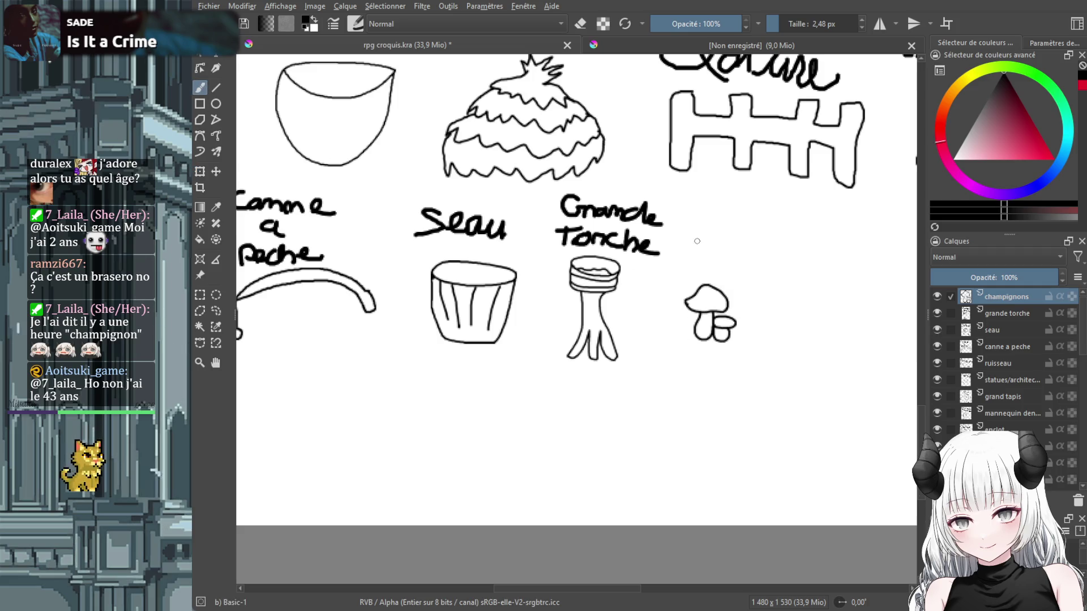
mouse_move(696, 239)
mouse_down()
mouse_move(701, 252)
mouse_move(749, 260)
mouse_move(752, 277)
mouse_move(773, 265)
mouse_up()
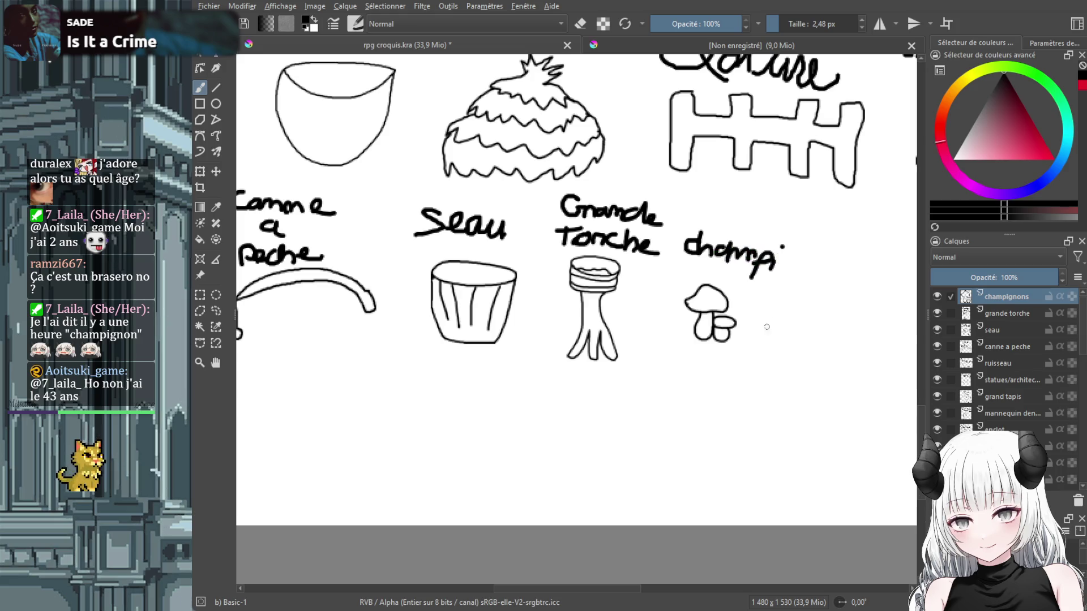
scroll(733, 319, down, 5)
scroll(741, 315, up, 6)
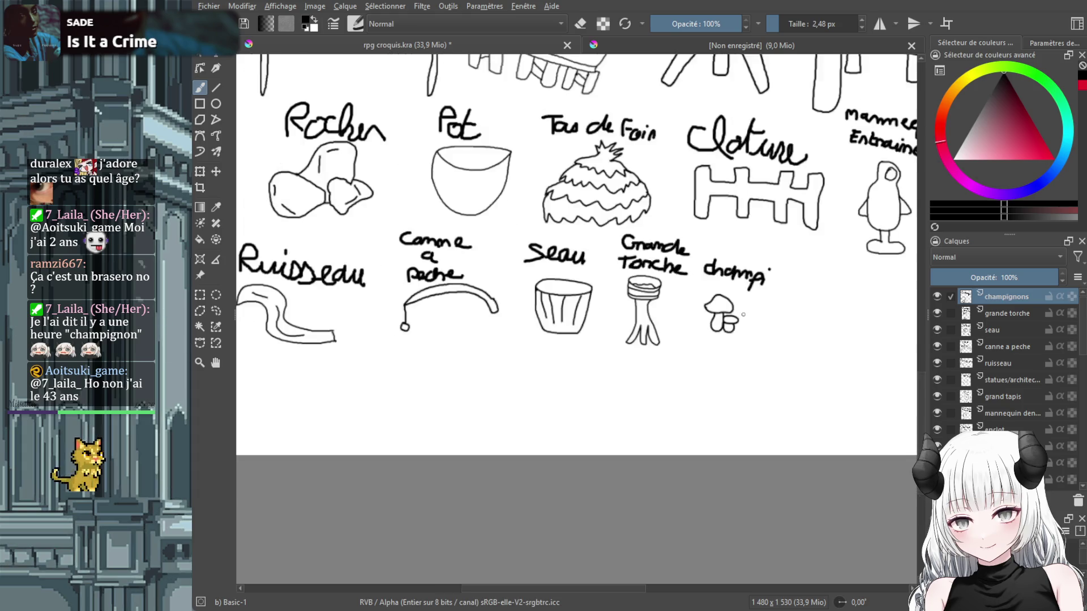
key(ctrl+z)
key(ctrl+z)
key(ctrl+z)
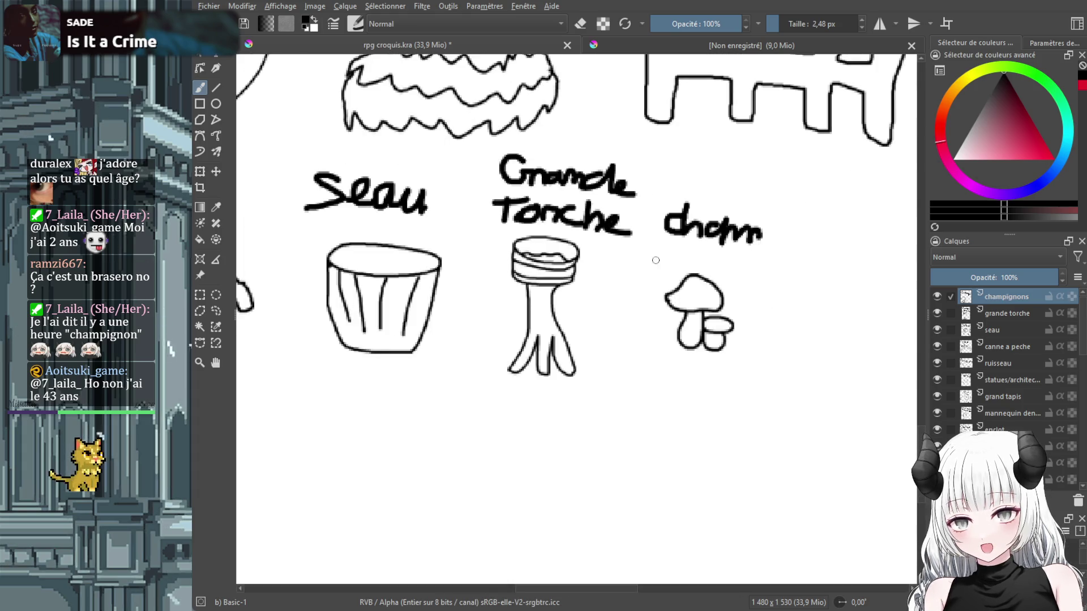
key(ctrl+z)
key(ctrl+z)
key(ctrl+z)
key(ctrl+z)
key(t)
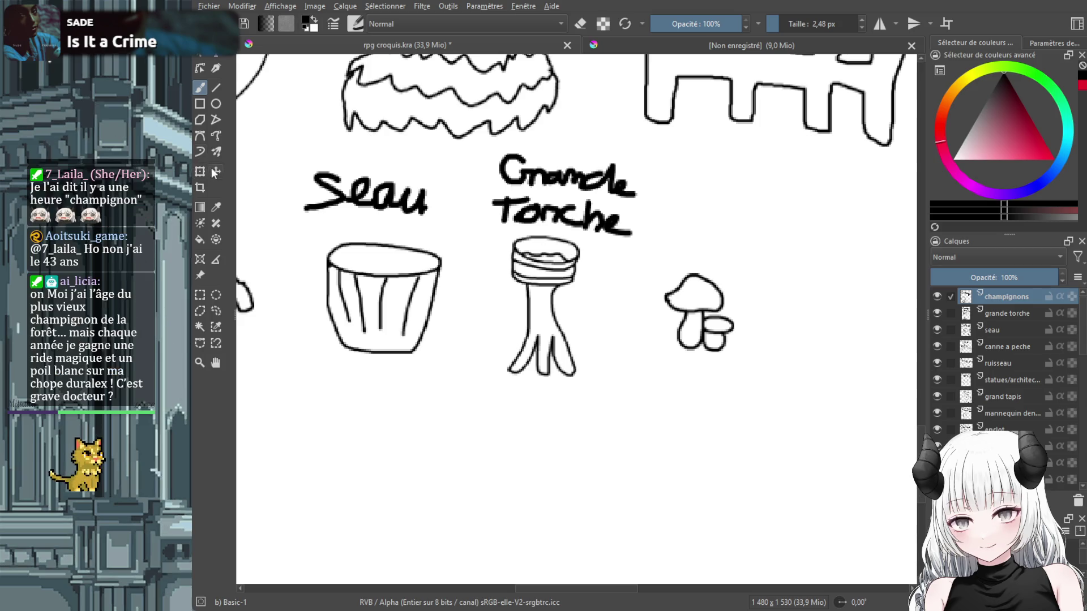
Raise the mushroom to line up with its row and handwrite 'Champi' above it.
drag(649, 288, 663, 241)
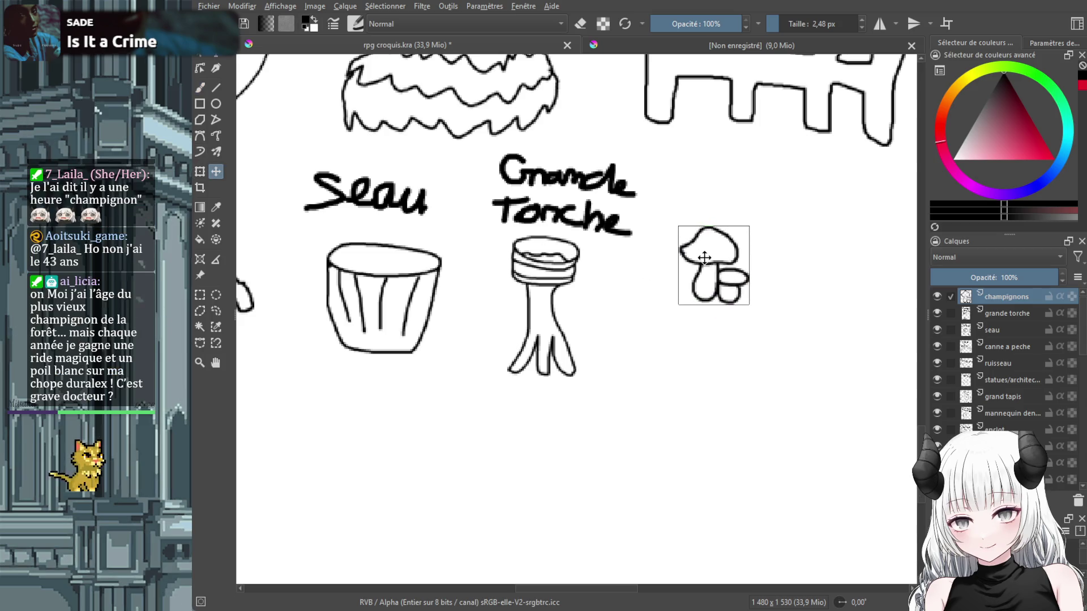
click(203, 84)
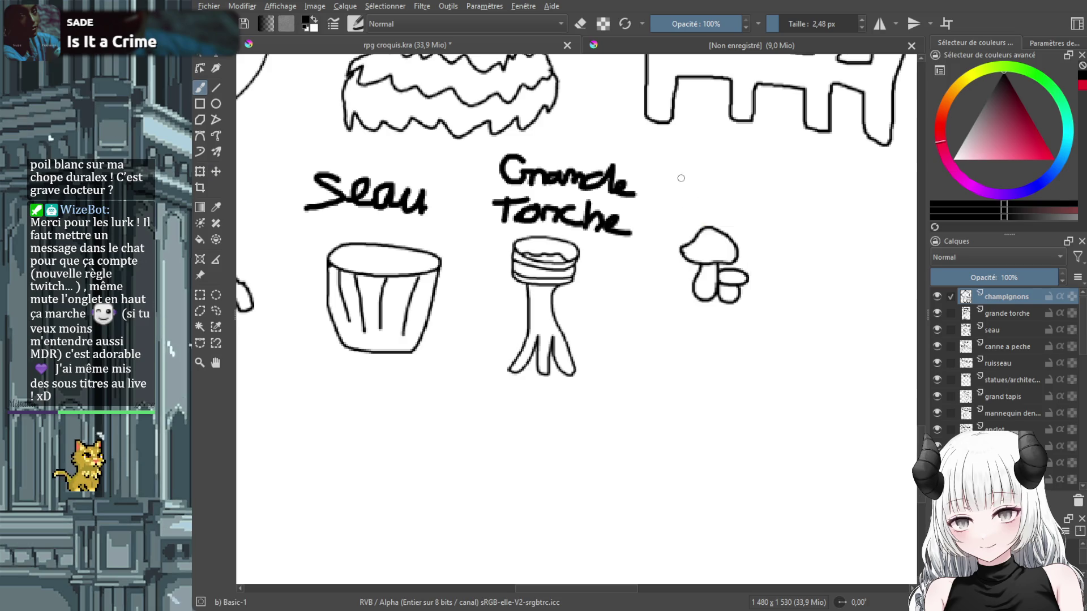
mouse_move(673, 150)
mouse_down()
mouse_move(675, 173)
mouse_move(775, 192)
mouse_up()
click(780, 169)
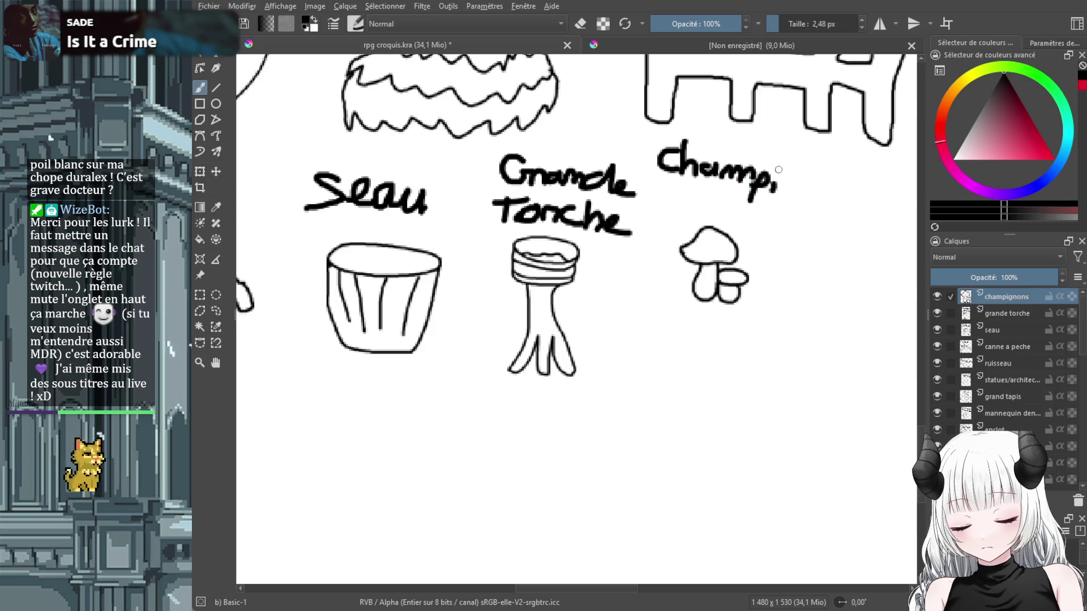
scroll(785, 228, down, 3)
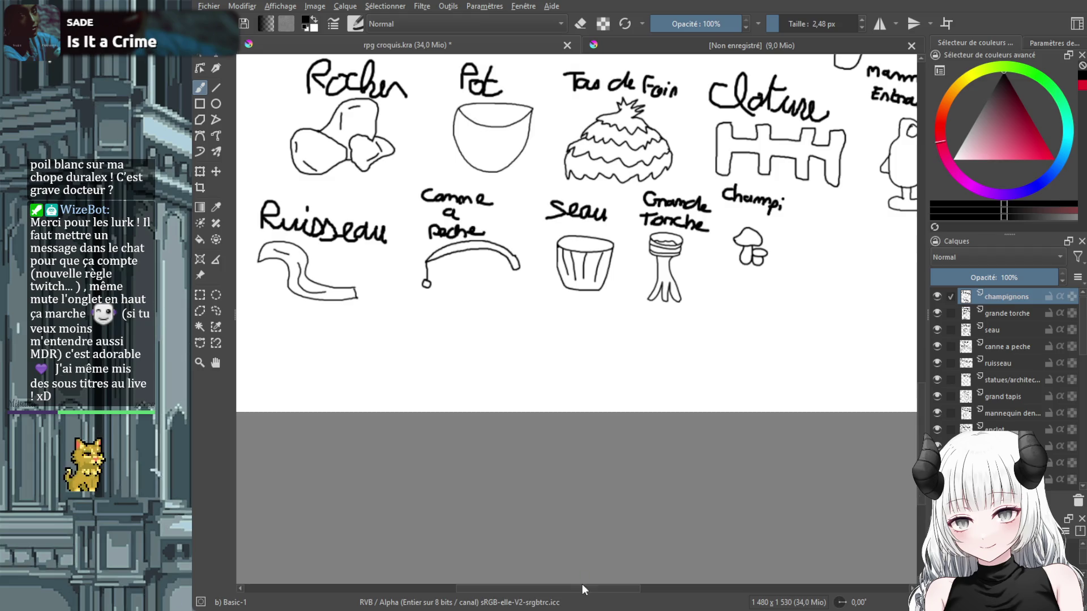
drag(627, 589, 660, 588)
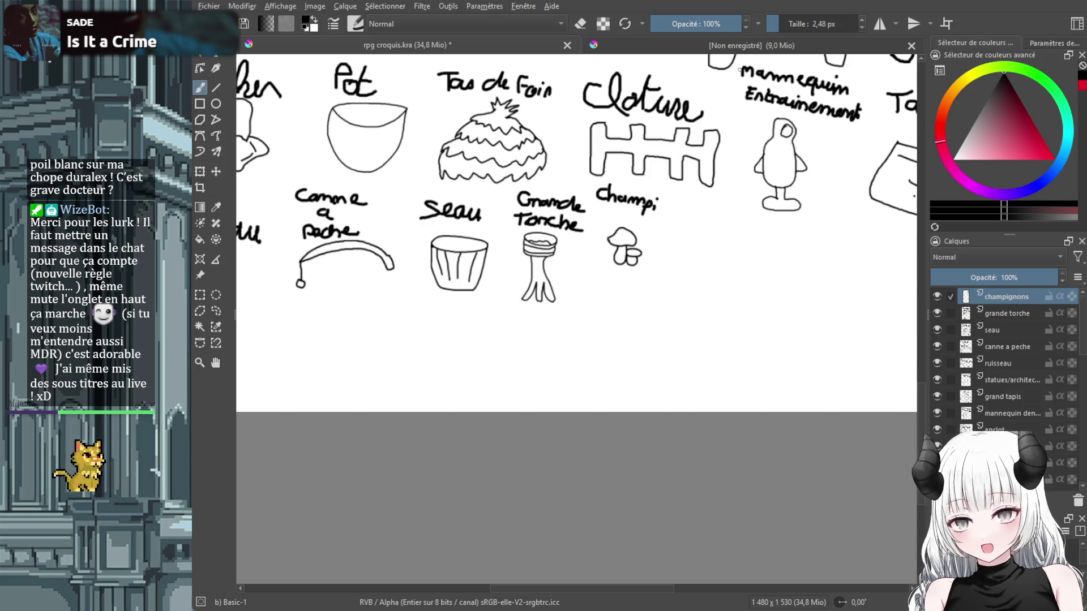
Zoom out until the whole props sketch sheet fits in the window.
key(minus)
scroll(836, 269, up, 1)
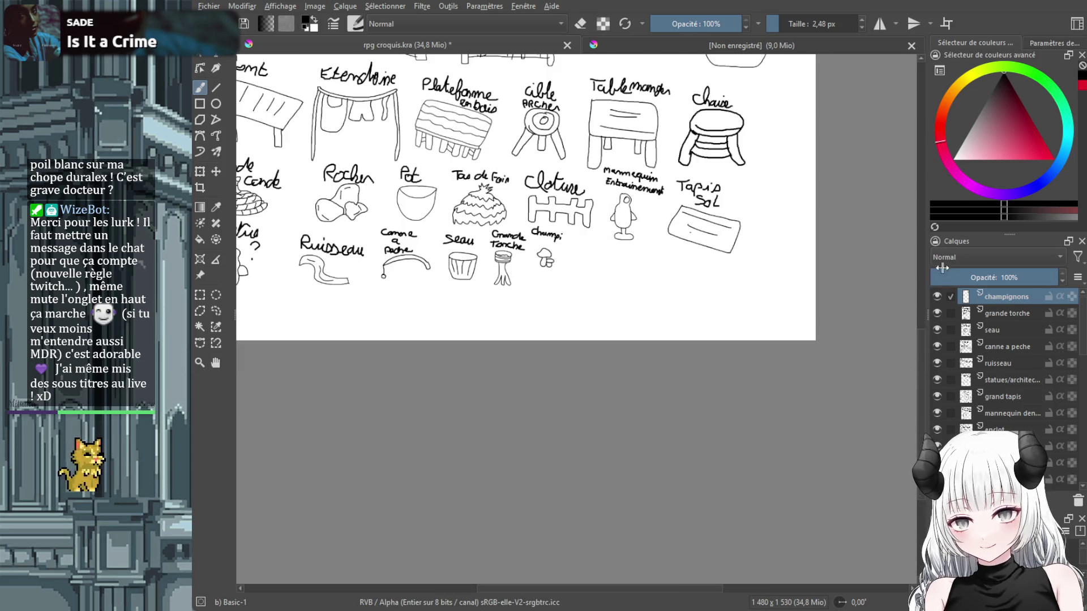
scroll(665, 275, up, 5)
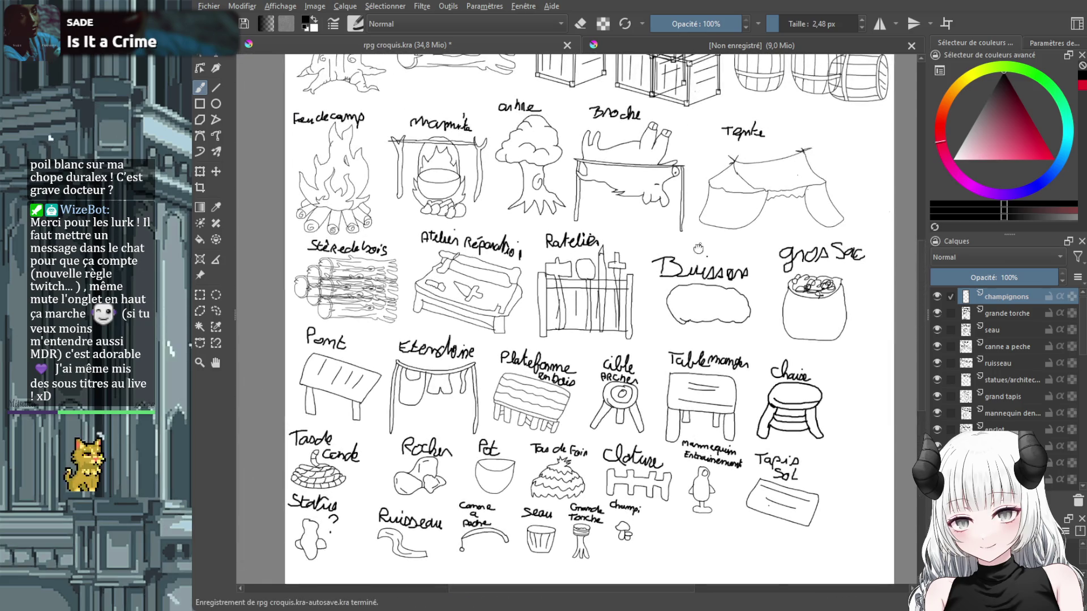
scroll(665, 276, up, 2)
scroll(666, 276, up, 1)
scroll(661, 306, down, 4)
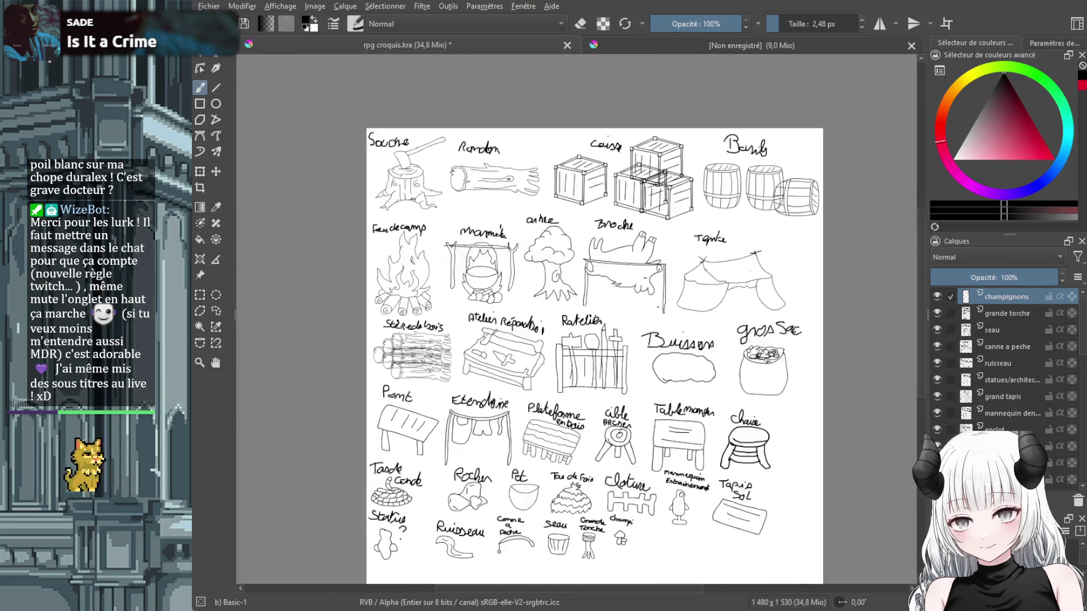